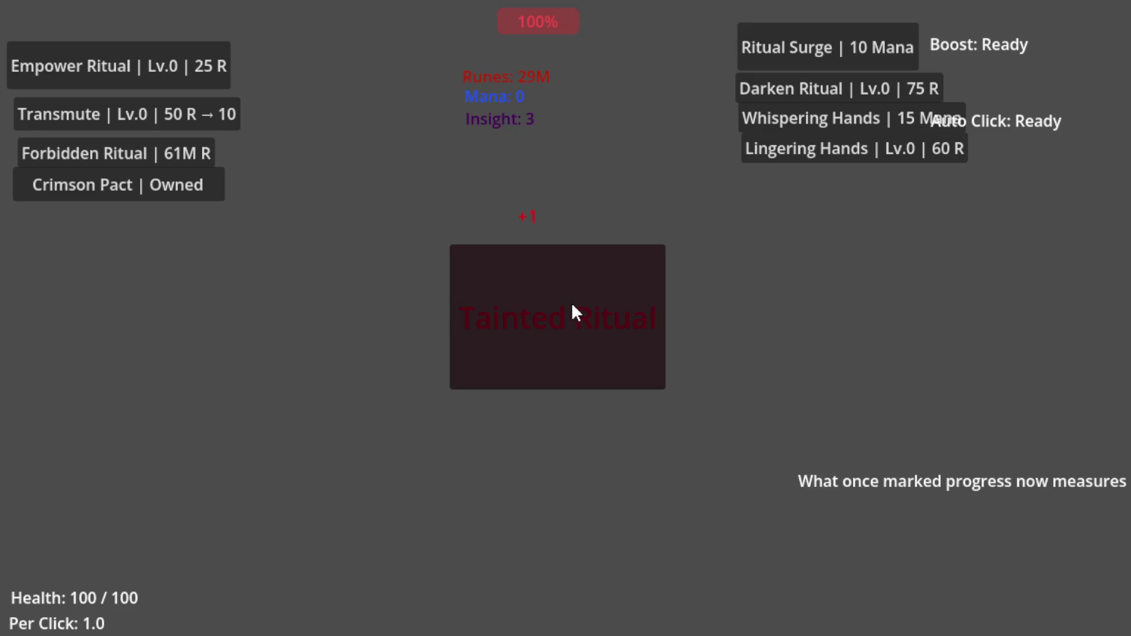
# - Perform the Tainted Ritual once more to add another rune to the 29M total
pyautogui.click(572, 305)
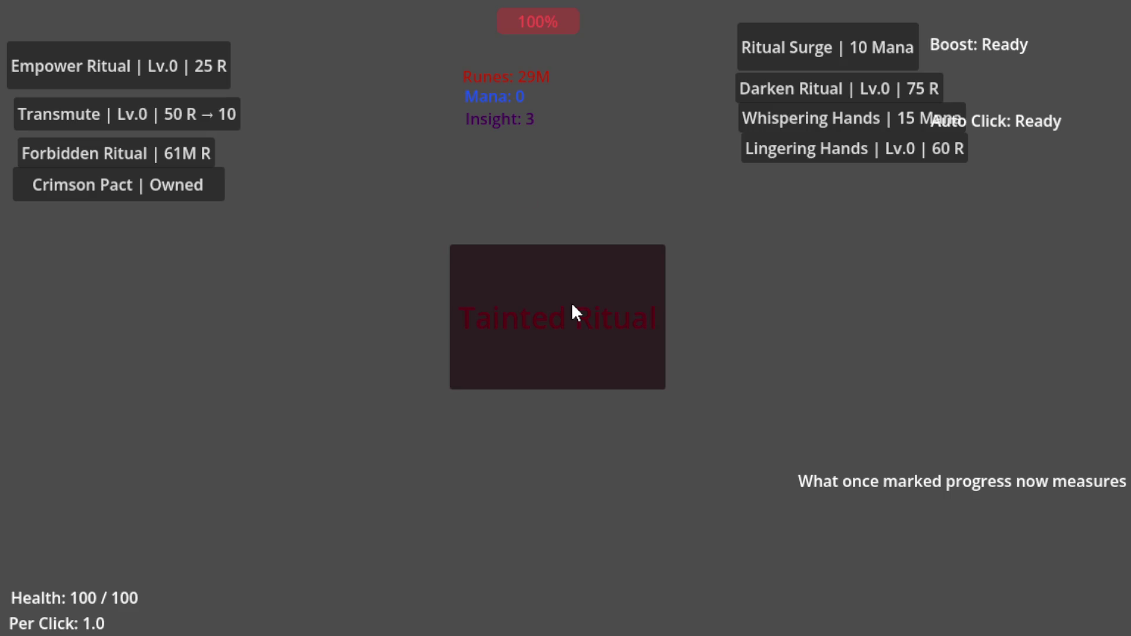
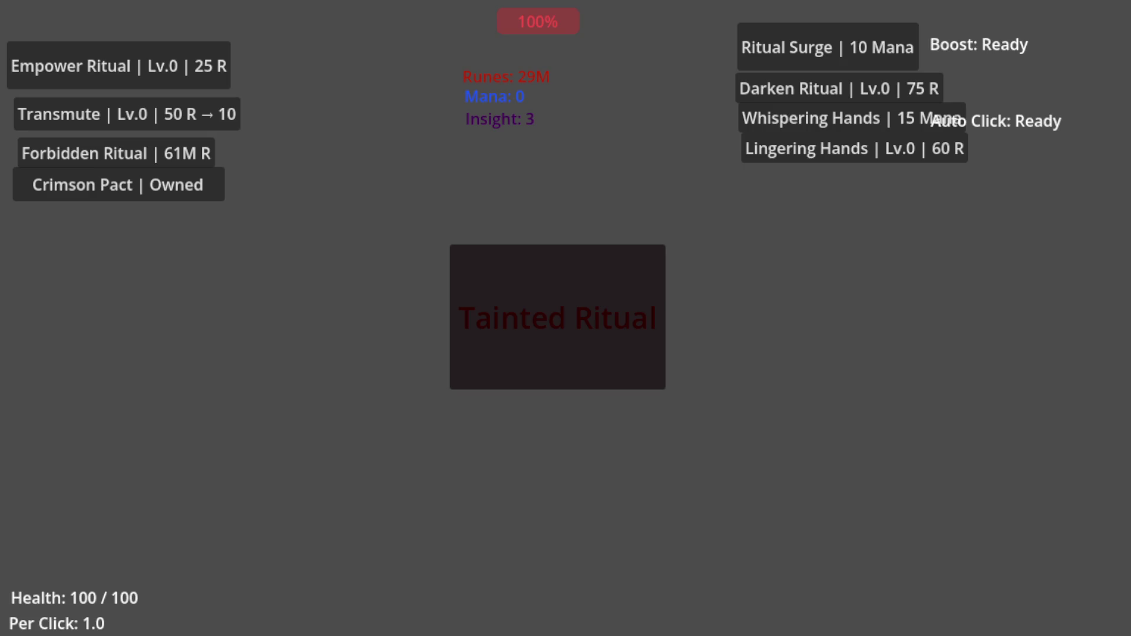
# - Return from the running game to control.gd and select the insight check lines 330–331
pyautogui.hotkey('alt', 'Tab')
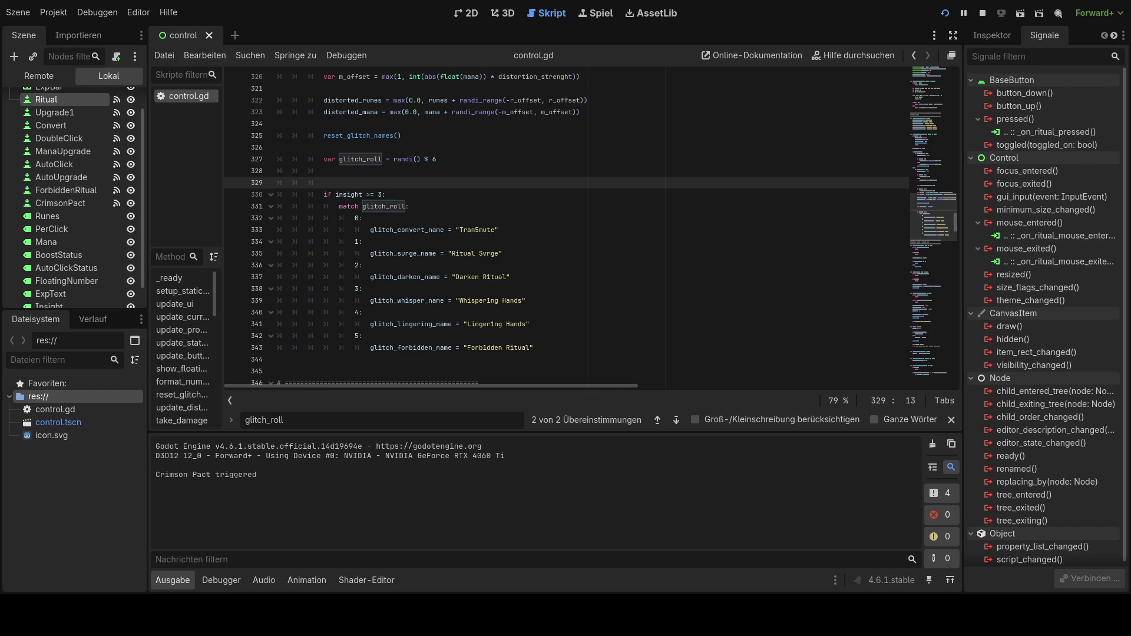
pyautogui.scroll(1, 589, 226)
pyautogui.scroll(-1, 589, 227)
pyautogui.moveTo(409, 206); pyautogui.dragTo(270, 190)
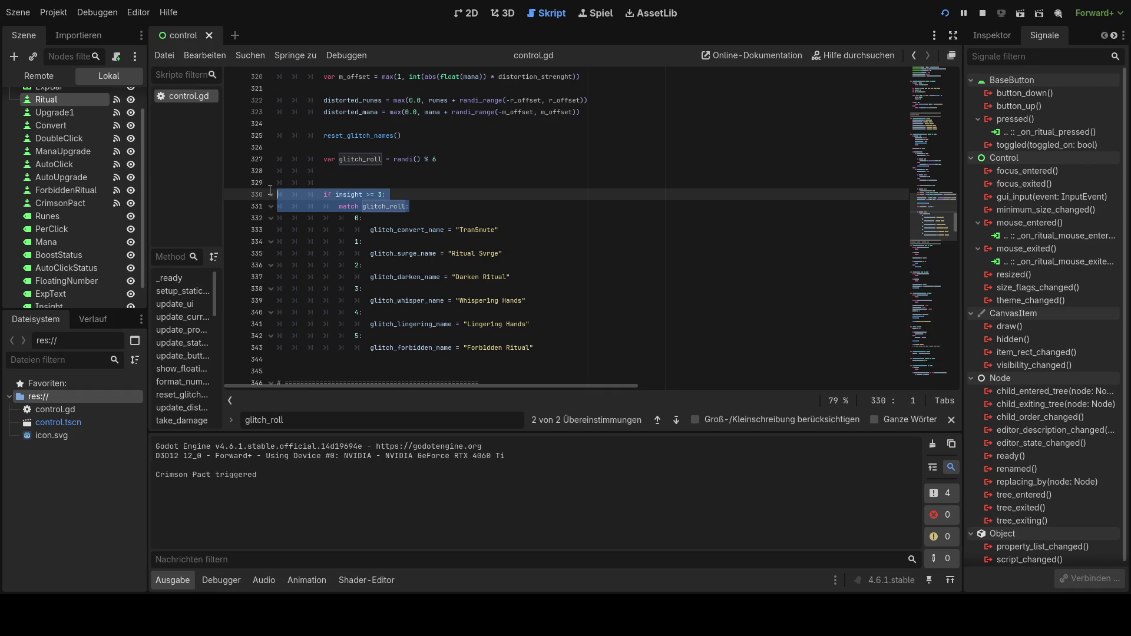
# - Select distortion lines 317–320 to review them, then place the caret on empty line 326
pyautogui.scroll(3, 486, 235)
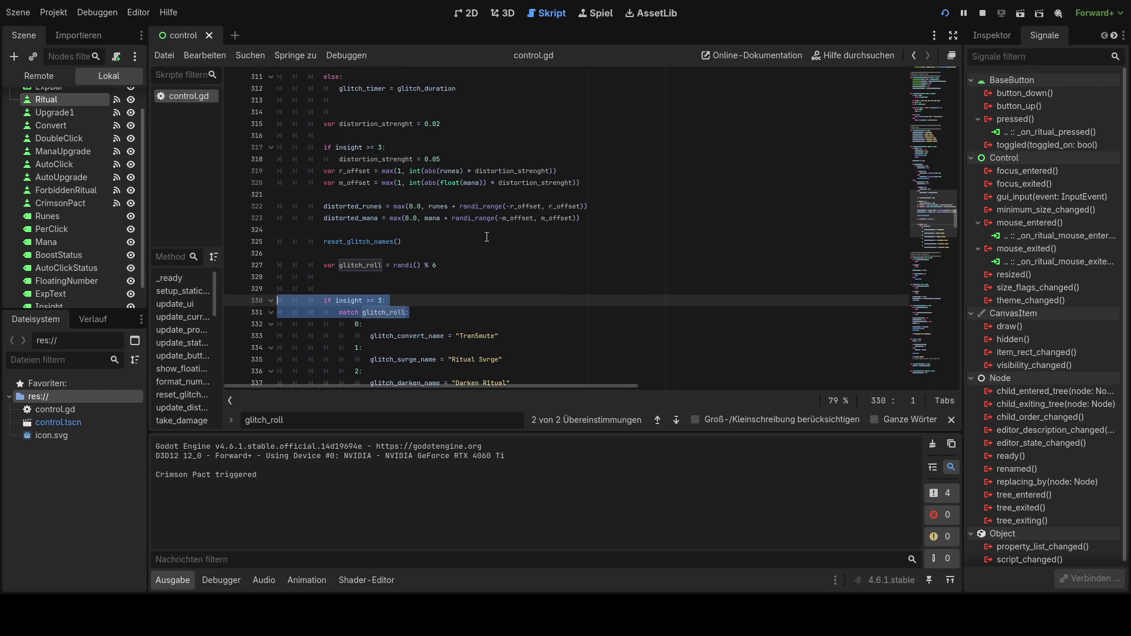
pyautogui.scroll(2, 487, 237)
pyautogui.moveTo(581, 253)
pyautogui.mouseDown()
pyautogui.moveTo(383, 254)
pyautogui.moveTo(268, 207)
pyautogui.moveTo(264, 217)
pyautogui.mouseUp()
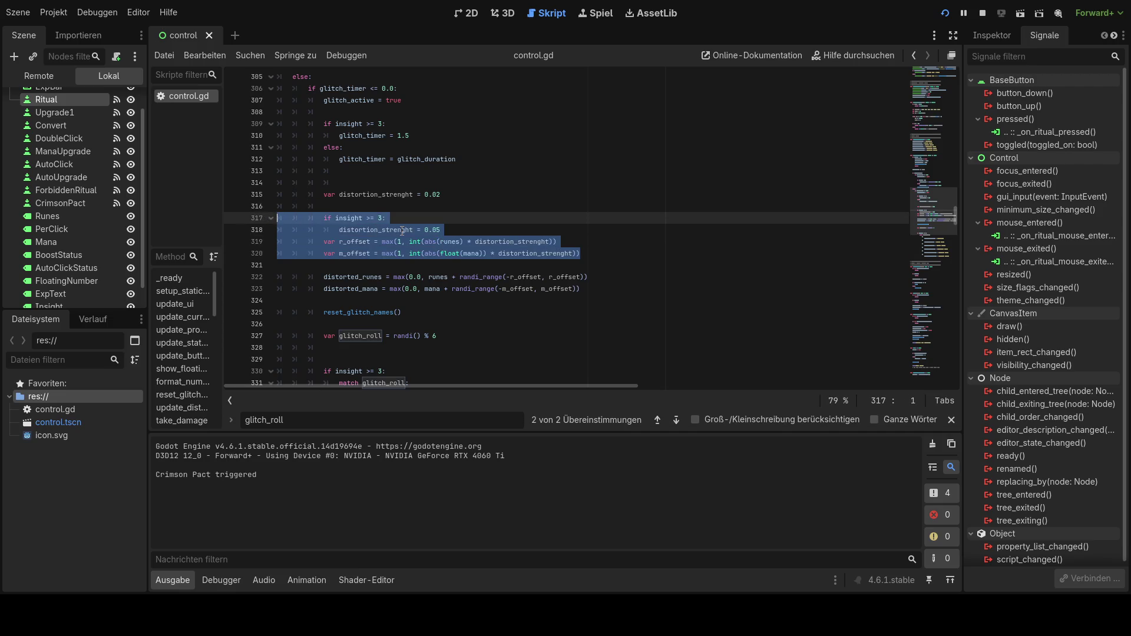
pyautogui.scroll(-2, 403, 231)
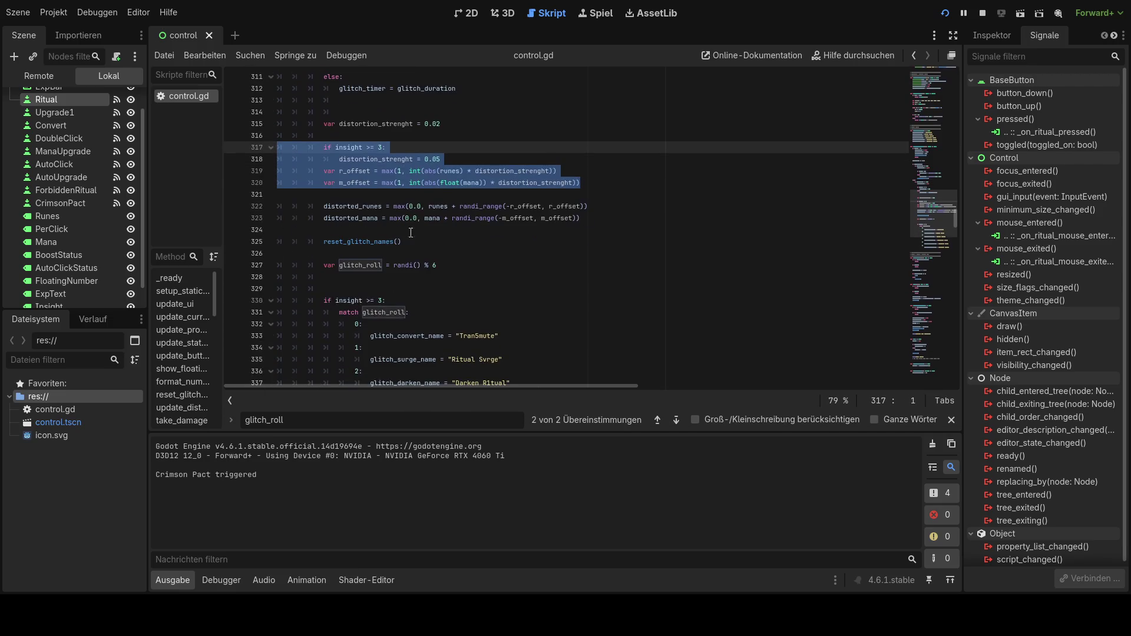
pyautogui.click(464, 298)
pyautogui.click(464, 315)
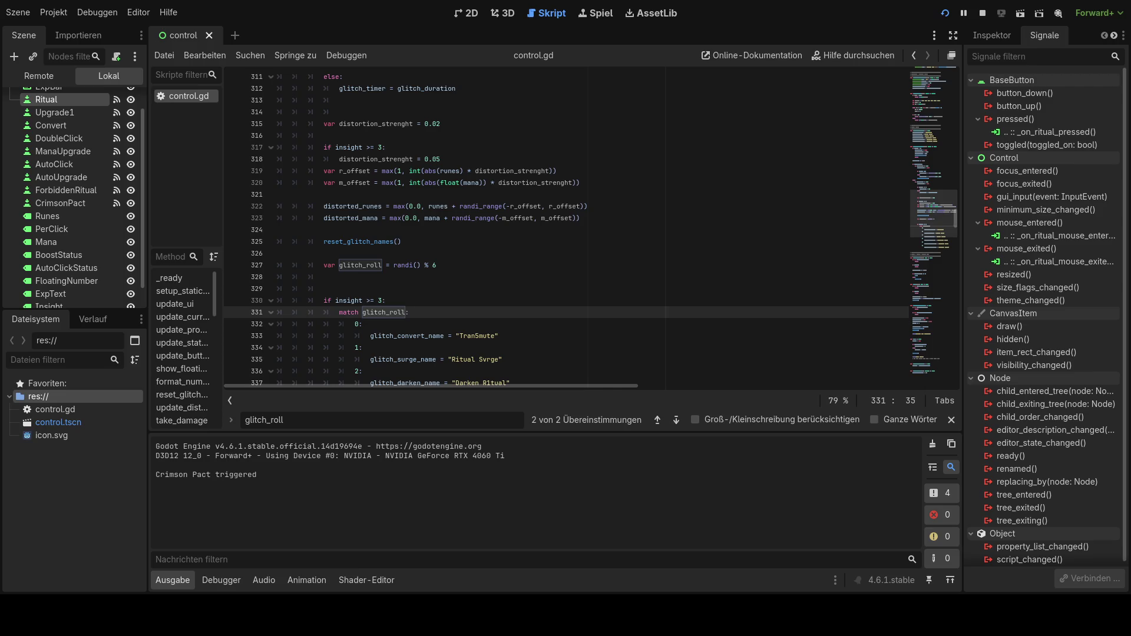
pyautogui.click(608, 250)
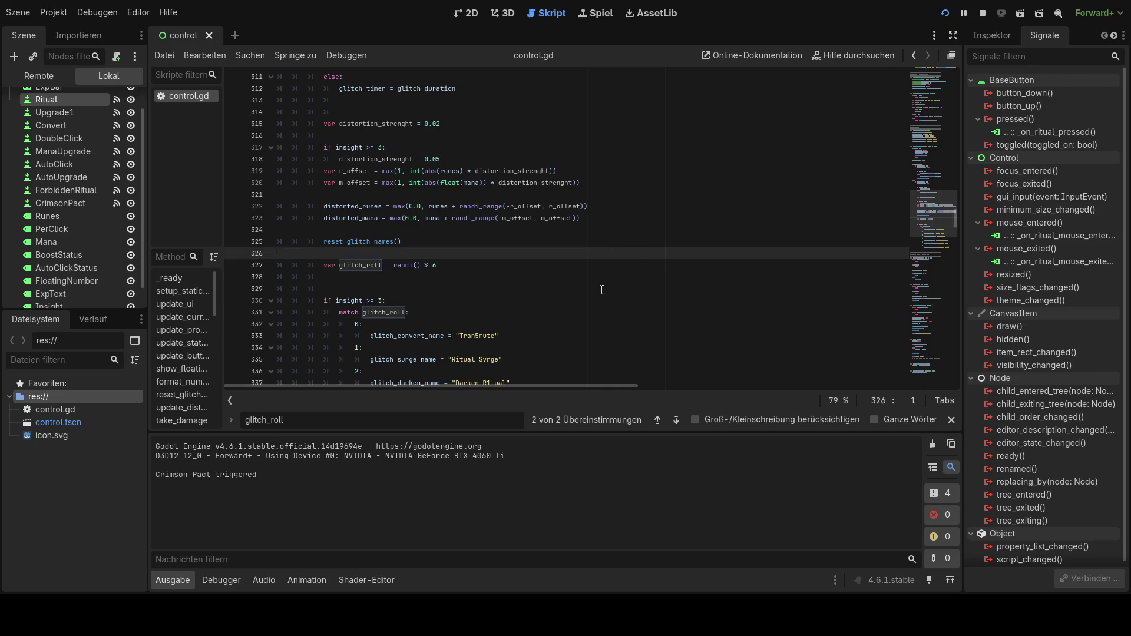
pyautogui.scroll(10, 602, 290)
# - Place the caret on empty line 324 and restart the game with Run Project
pyautogui.scroll(-8, 600, 290)
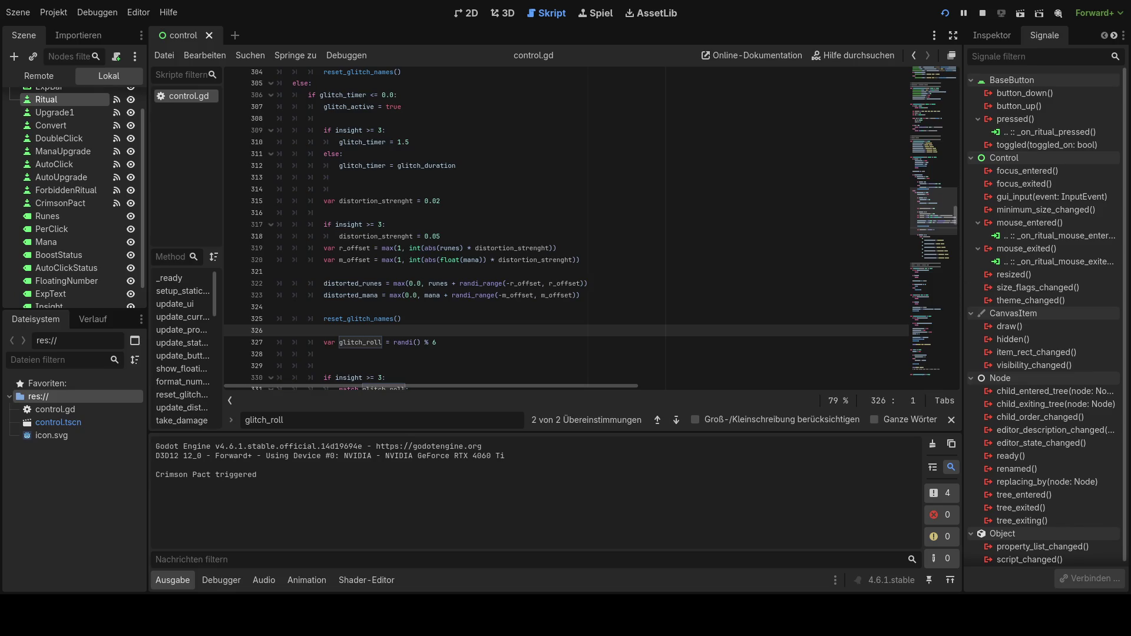
pyautogui.scroll(-2, 565, 230)
pyautogui.click(412, 237)
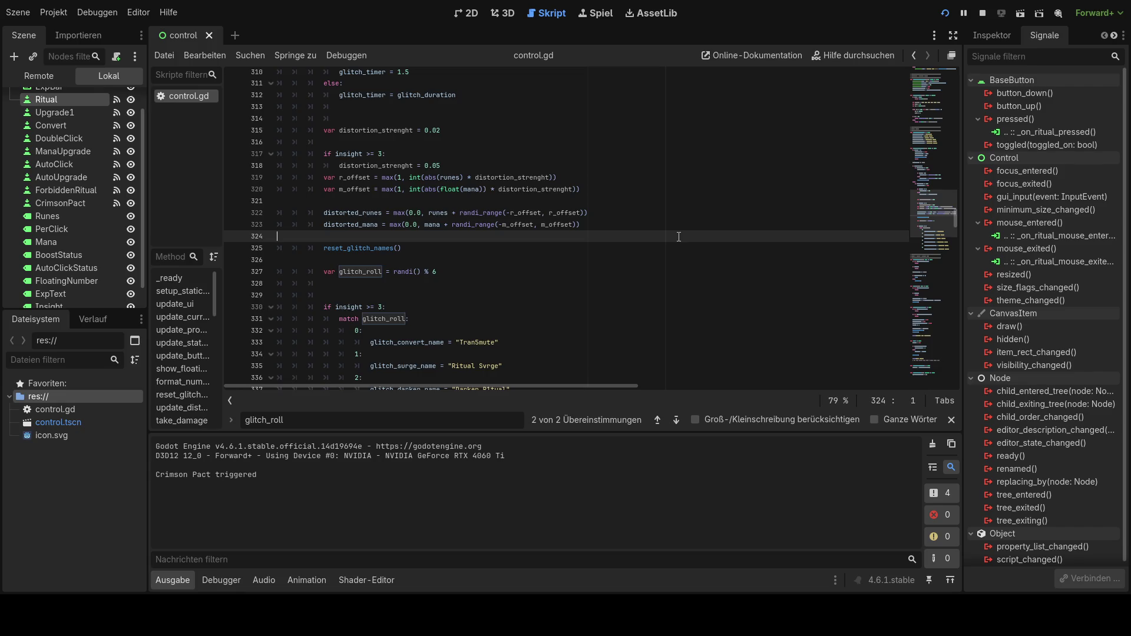
pyautogui.click(942, 14)
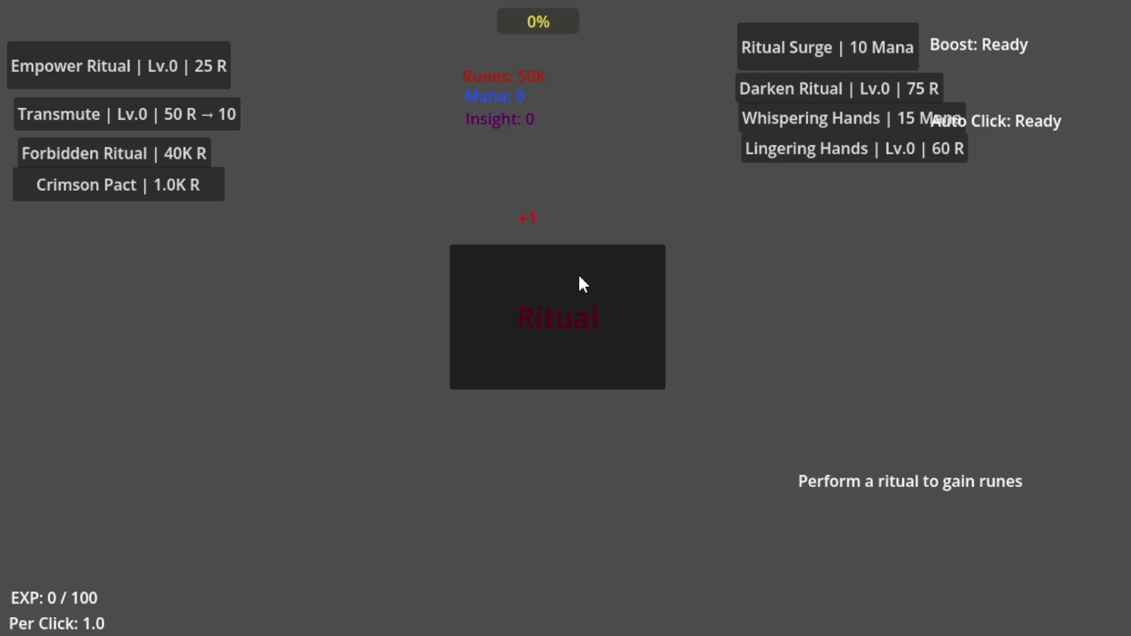
# - Perform Forbidden Ritual three times to gather runes, then buy the Crimson Pact
pyautogui.click(158, 161)
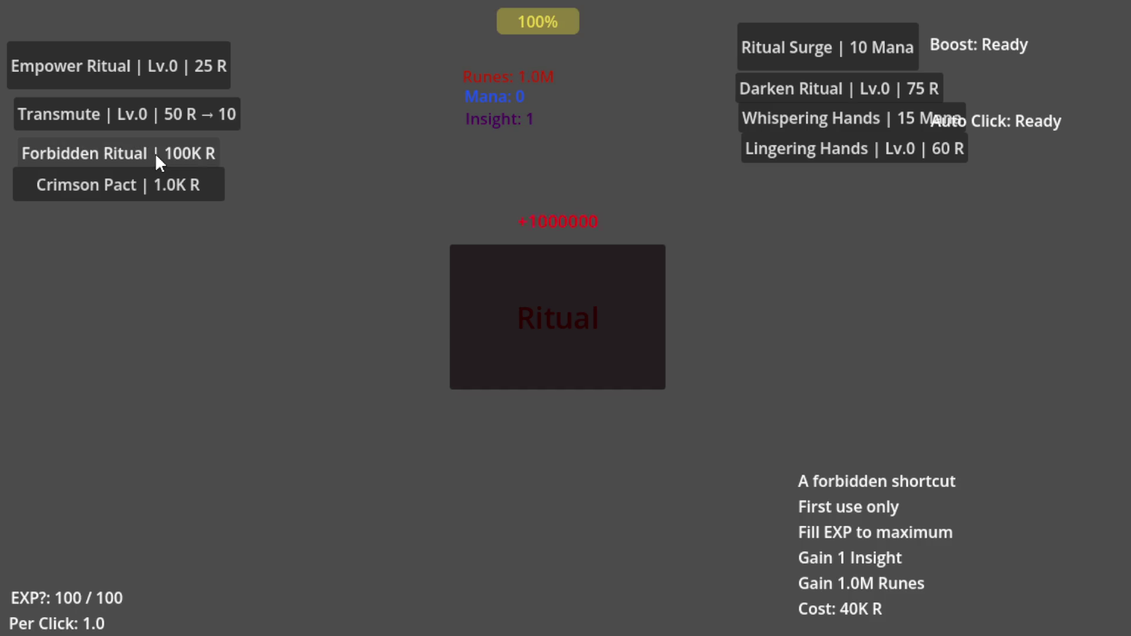
pyautogui.click(156, 156)
pyautogui.click(157, 156)
pyautogui.click(151, 180)
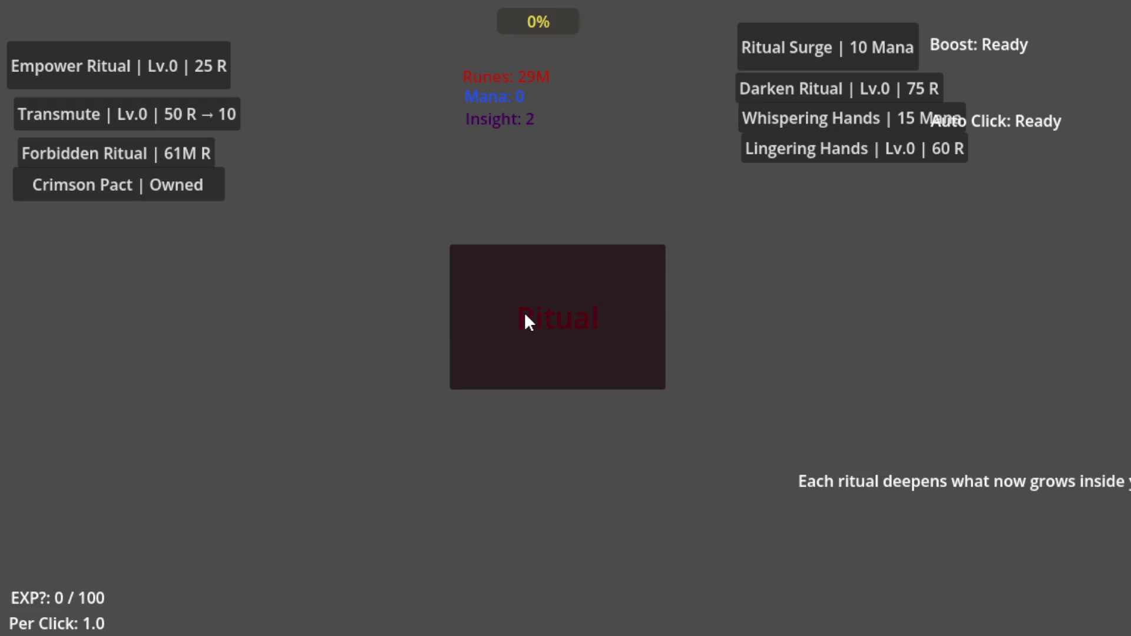
# - Perform rituals repeatedly until EXP reaches 100, turning the button into Tainted Ritual at Insight 3
pyautogui.click(567, 276)
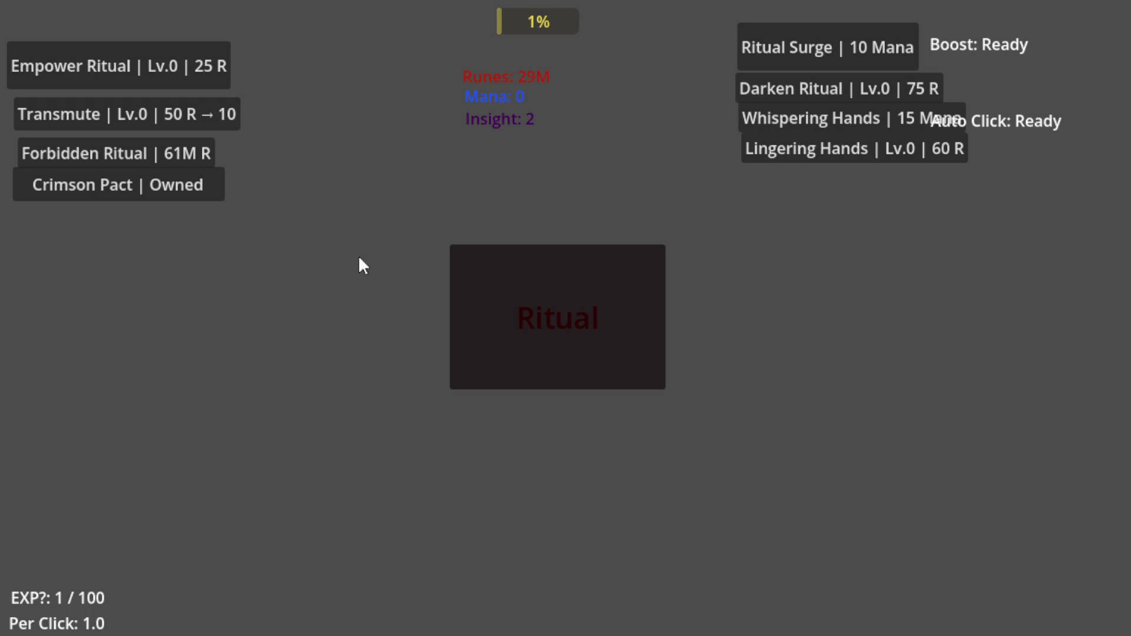
pyautogui.click(481, 267)
pyautogui.click(480, 260)
pyautogui.click(480, 260)
pyautogui.click(480, 260)
pyautogui.click(480, 261)
pyautogui.click(480, 261)
pyautogui.click(480, 260)
pyautogui.click(480, 260)
pyautogui.click(480, 260)
pyautogui.click(481, 261)
pyautogui.click(480, 260)
pyautogui.click(480, 261)
pyautogui.click(480, 261)
pyautogui.click(480, 260)
pyautogui.click(480, 260)
pyautogui.click(480, 260)
pyautogui.click(481, 260)
pyautogui.click(480, 261)
pyautogui.click(480, 260)
pyautogui.click(480, 260)
pyautogui.click(480, 260)
pyautogui.click(480, 260)
pyautogui.click(480, 261)
pyautogui.click(480, 260)
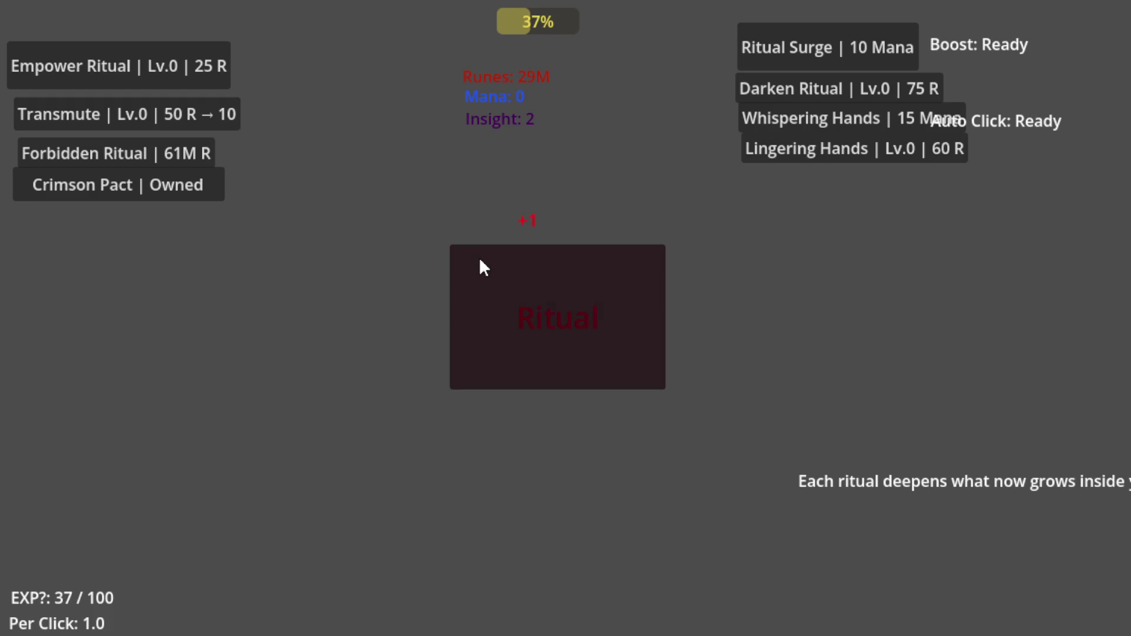
pyautogui.click(480, 261)
pyautogui.click(479, 260)
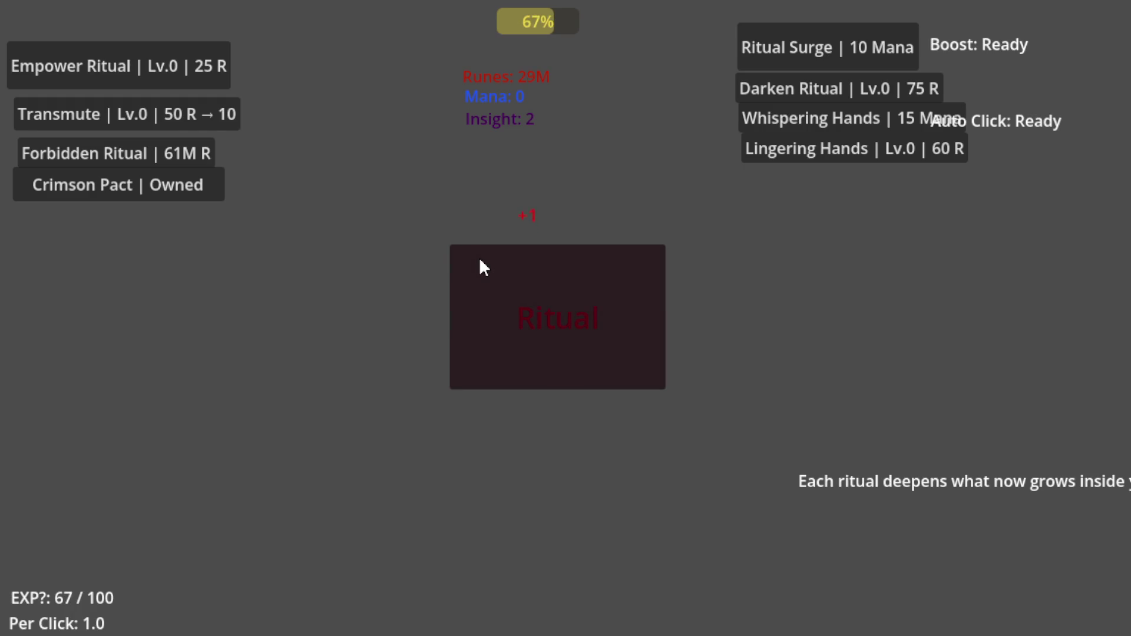
pyautogui.click(480, 260)
pyautogui.click(480, 261)
pyautogui.click(480, 260)
pyautogui.click(479, 260)
pyautogui.click(479, 260)
pyautogui.click(480, 260)
pyautogui.click(479, 260)
pyautogui.click(479, 260)
pyautogui.click(480, 260)
pyautogui.click(481, 260)
pyautogui.click(480, 261)
pyautogui.click(480, 261)
pyautogui.click(480, 261)
pyautogui.click(480, 261)
pyautogui.click(480, 260)
pyautogui.click(480, 260)
pyautogui.click(480, 260)
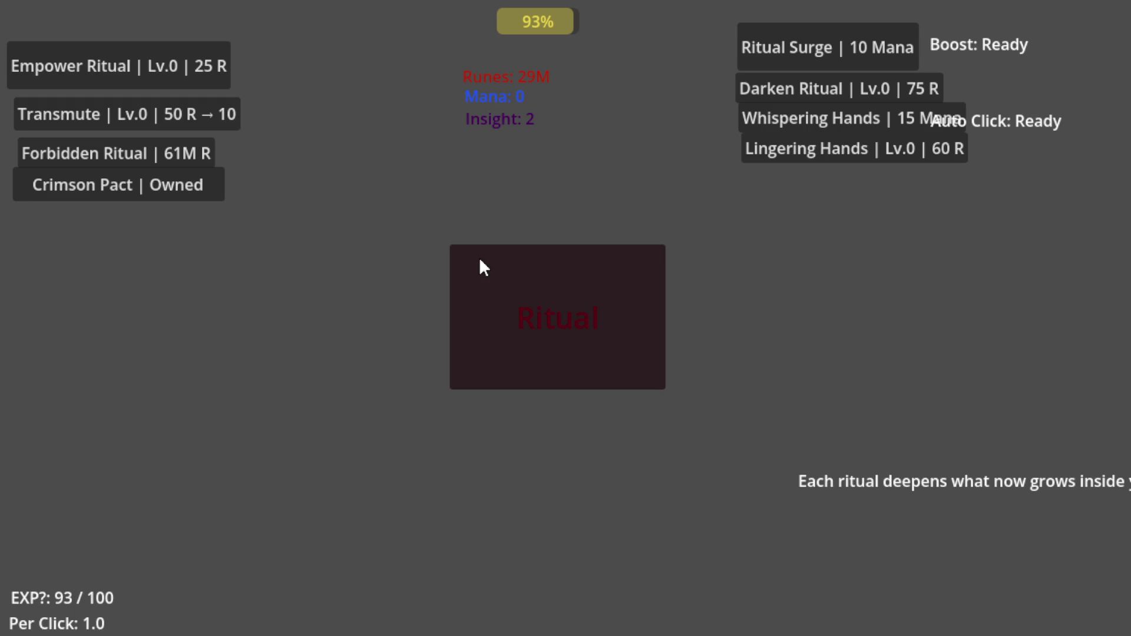
pyautogui.click(483, 268)
pyautogui.click(483, 268)
pyautogui.click(483, 268)
pyautogui.click(483, 268)
pyautogui.click(483, 268)
pyautogui.click(483, 268)
pyautogui.click(483, 268)
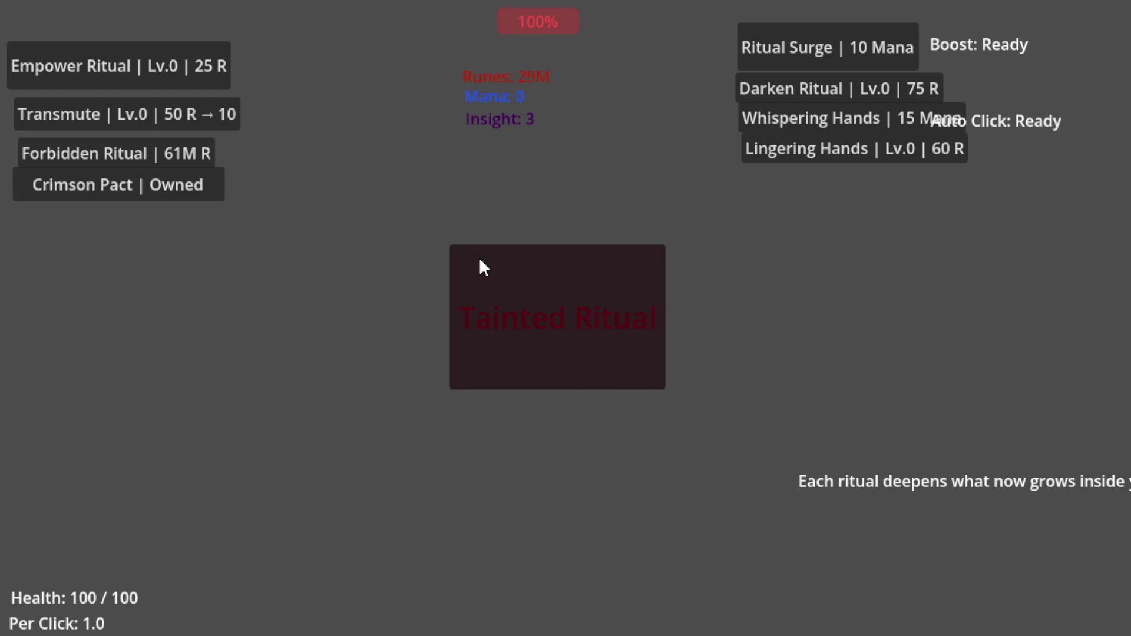
pyautogui.click(483, 268)
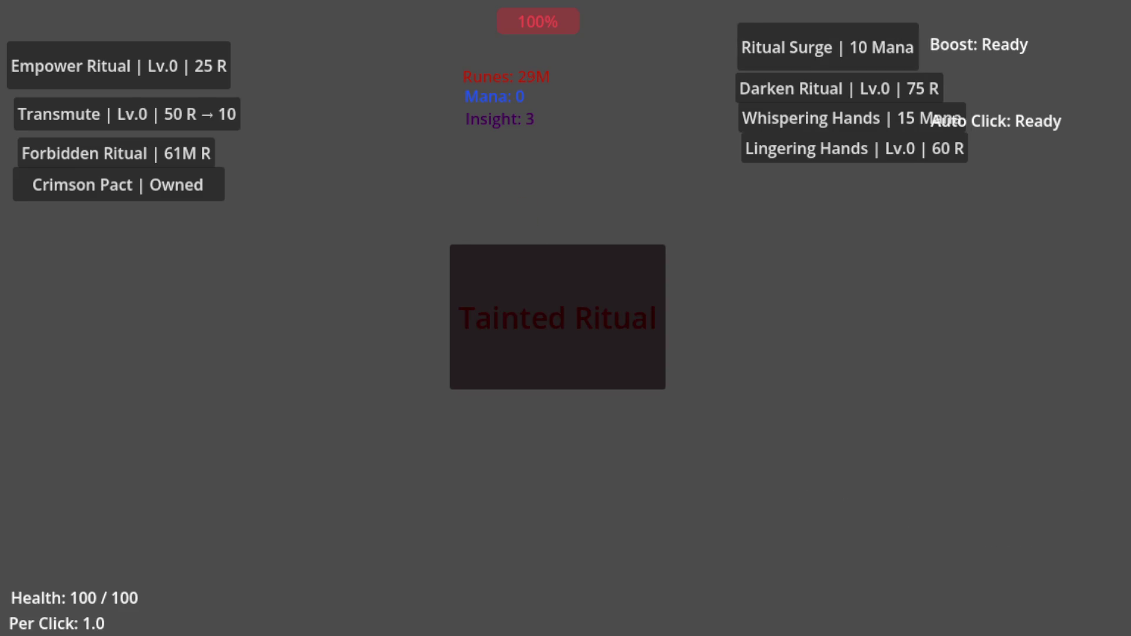
# - Switch from the Tainted Ritual game back to the control.gd script editor
pyautogui.hotkey('alt', 'Tab')
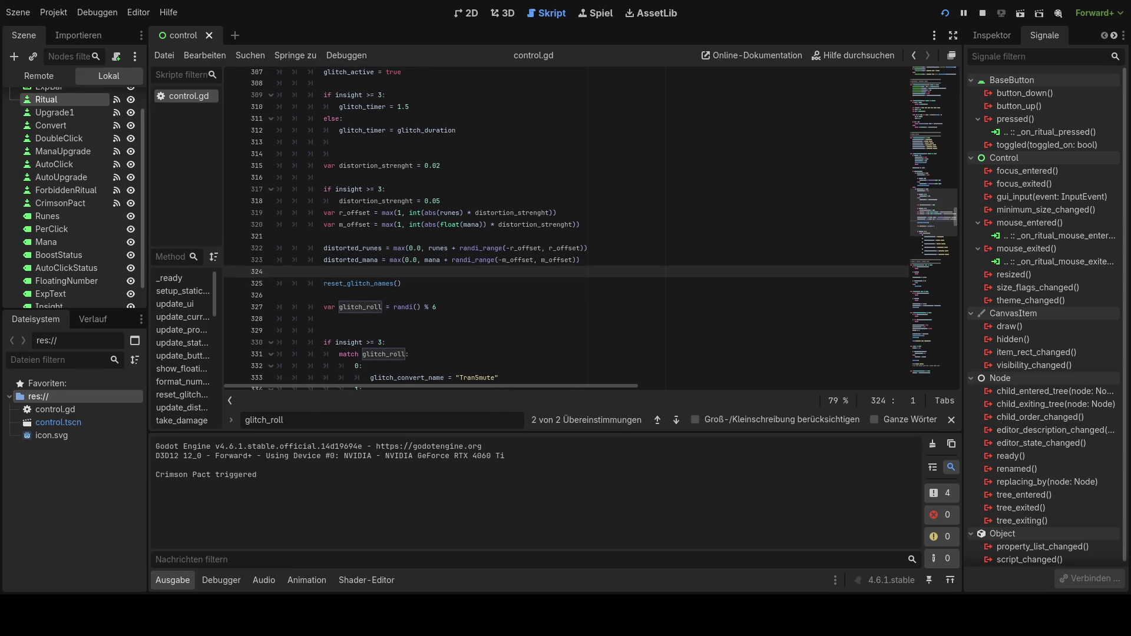
# - Search the script for 'if glitch_active' and jump to its second match
pyautogui.scroll(2, 591, 228)
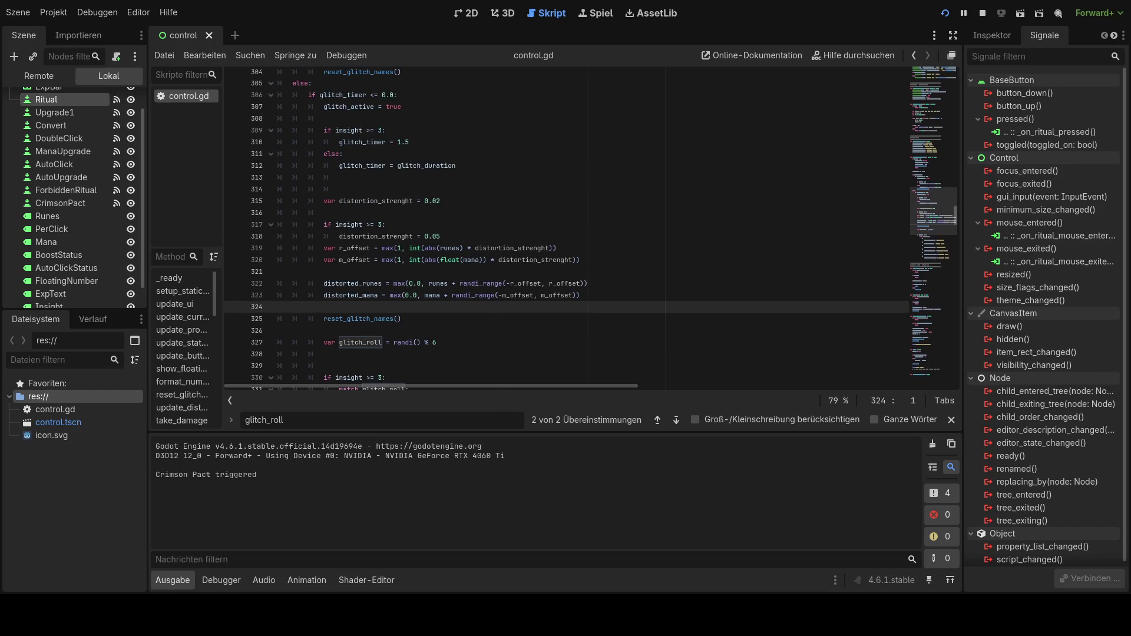
pyautogui.scroll(-1, 591, 227)
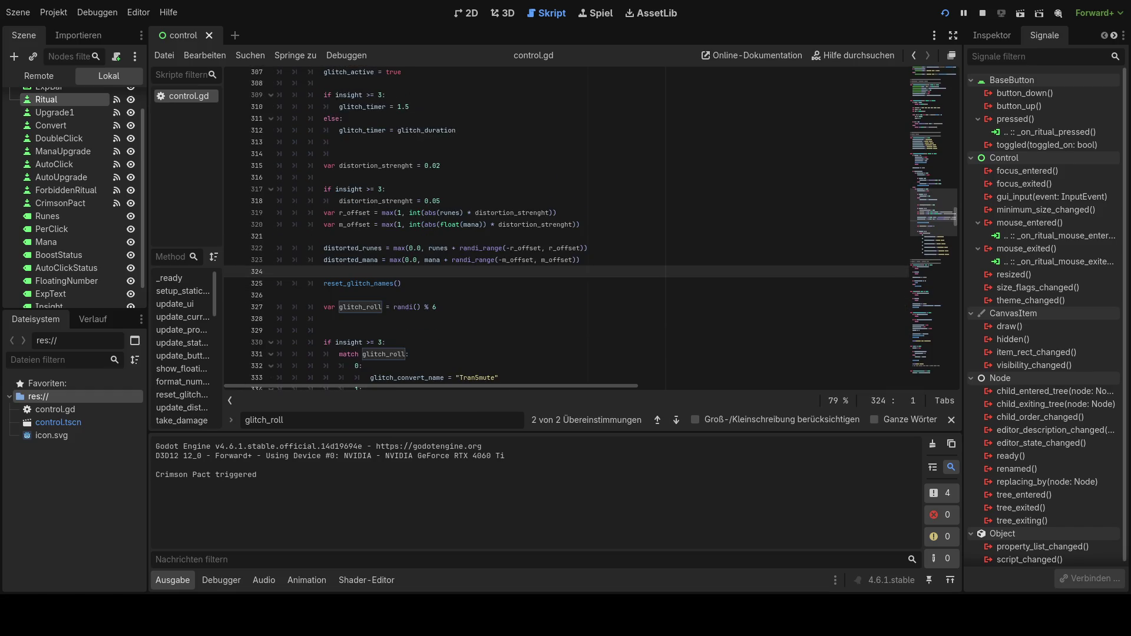
pyautogui.doubleClick(246, 419)
pyautogui.write('if glitch ac')
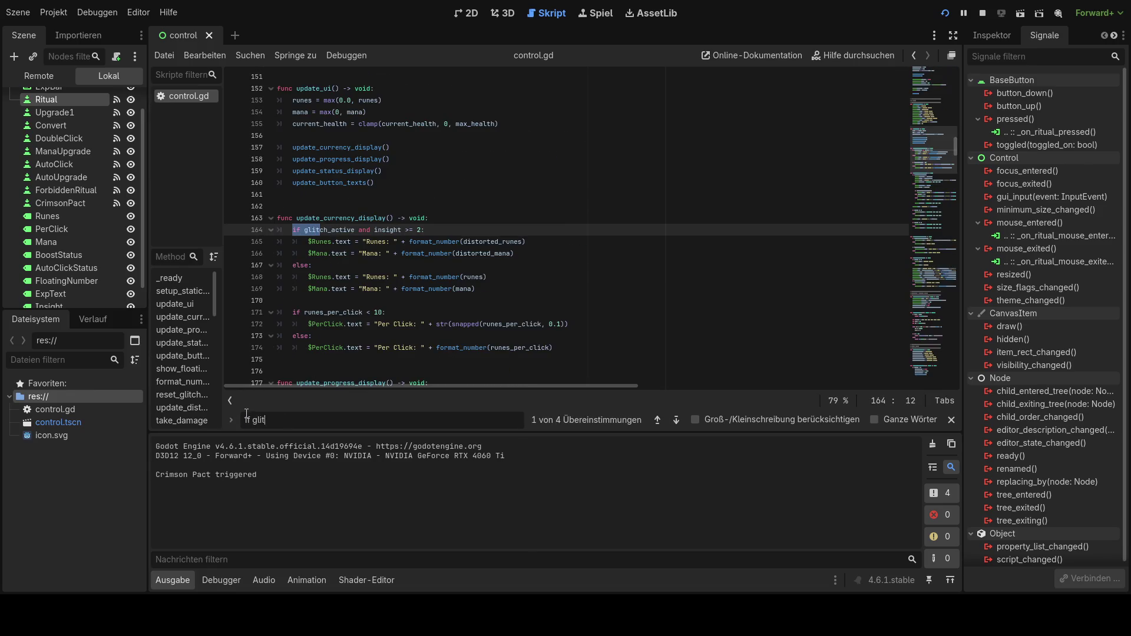
pyautogui.press('BackSpace')
pyautogui.press('BackSpace')
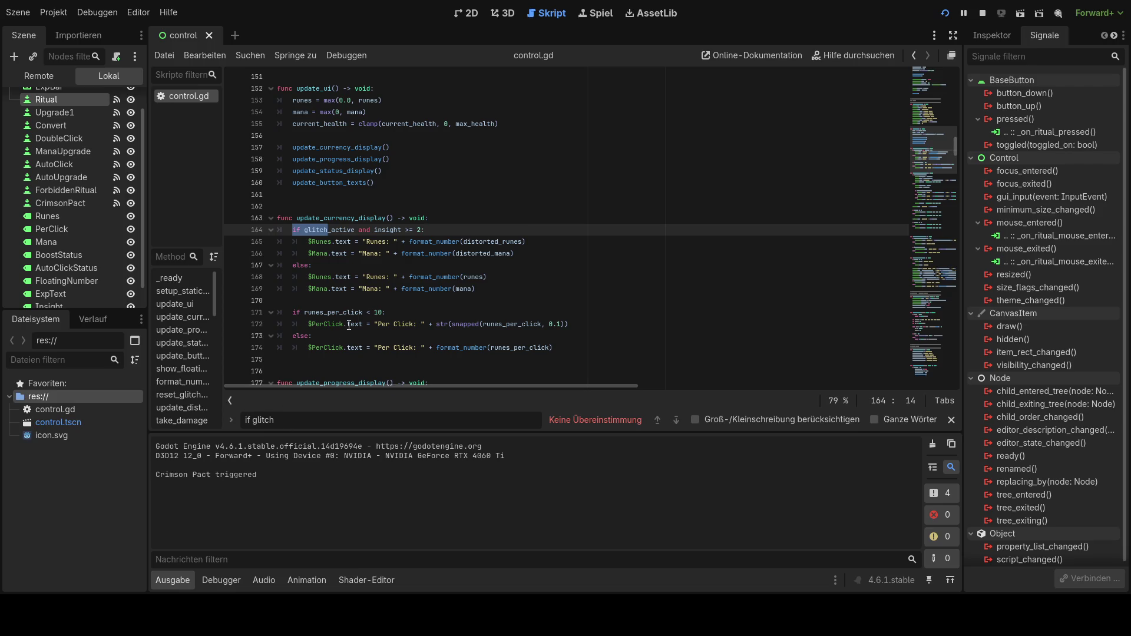
pyautogui.write('_active')
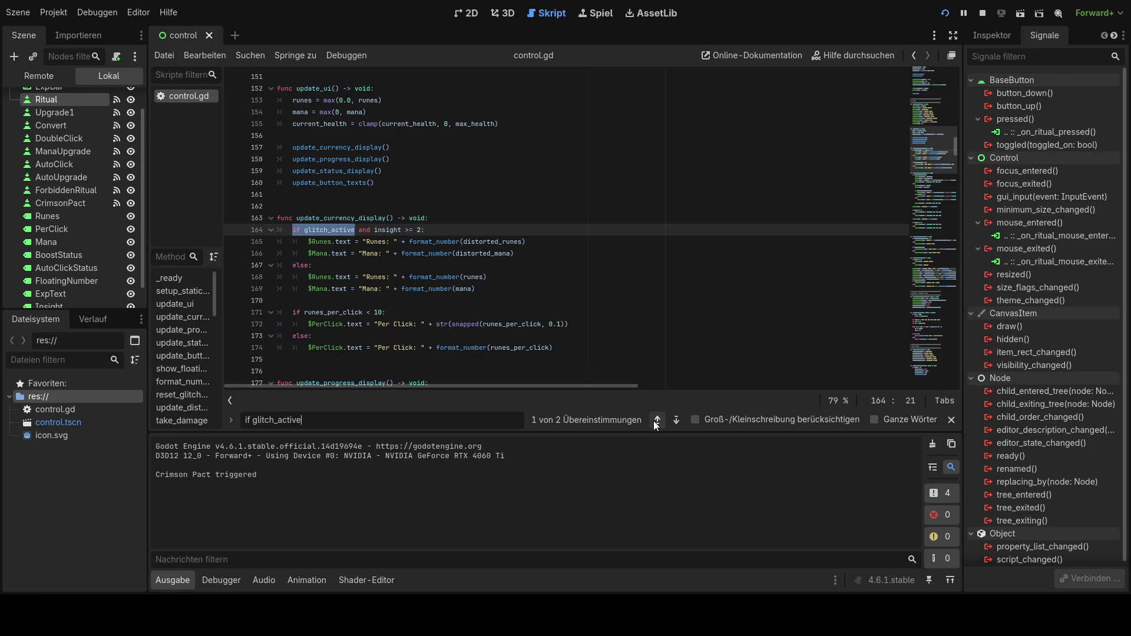
pyautogui.click(656, 420)
# - Select the glitch_active block from line 312 back up to line 297
pyautogui.scroll(-2, 479, 292)
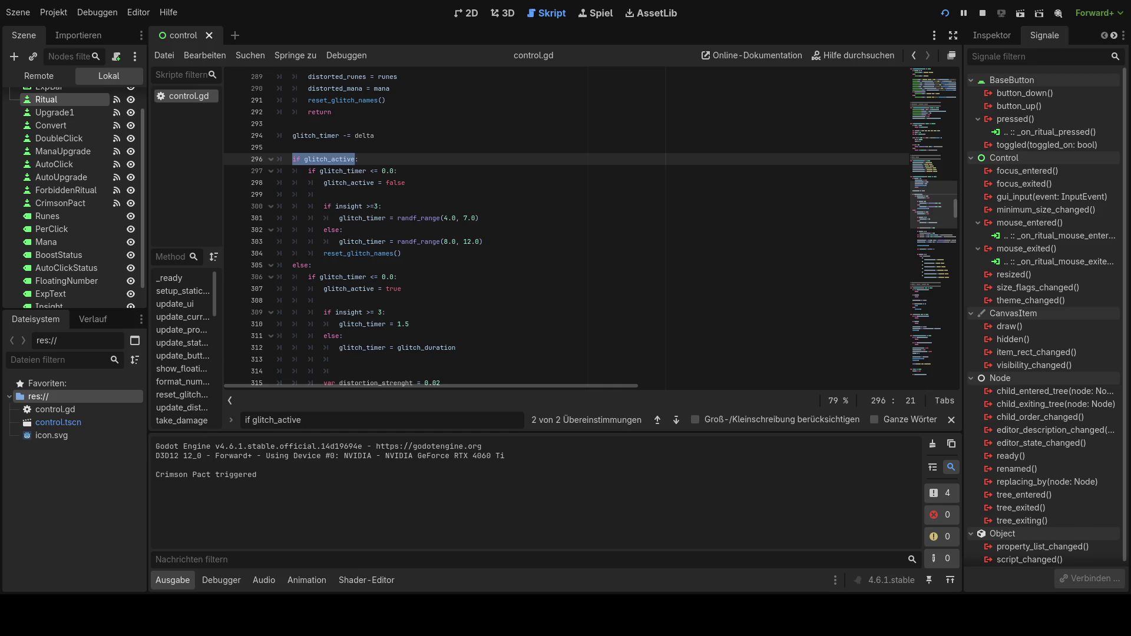
pyautogui.scroll(-1, 591, 225)
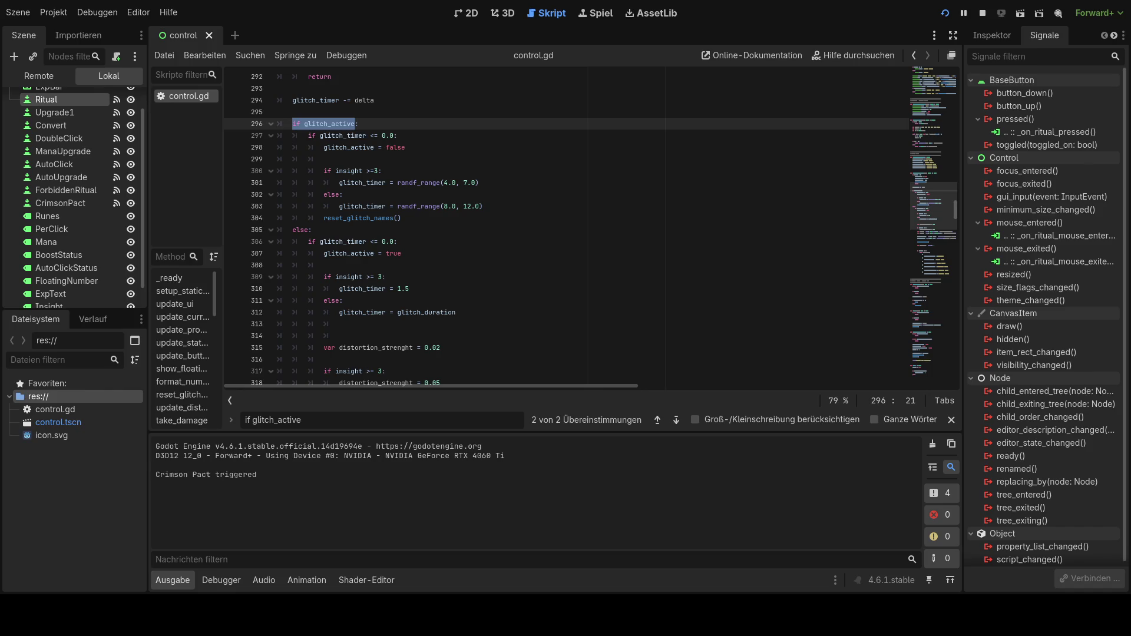
pyautogui.moveTo(459, 313); pyautogui.dragTo(440, 301)
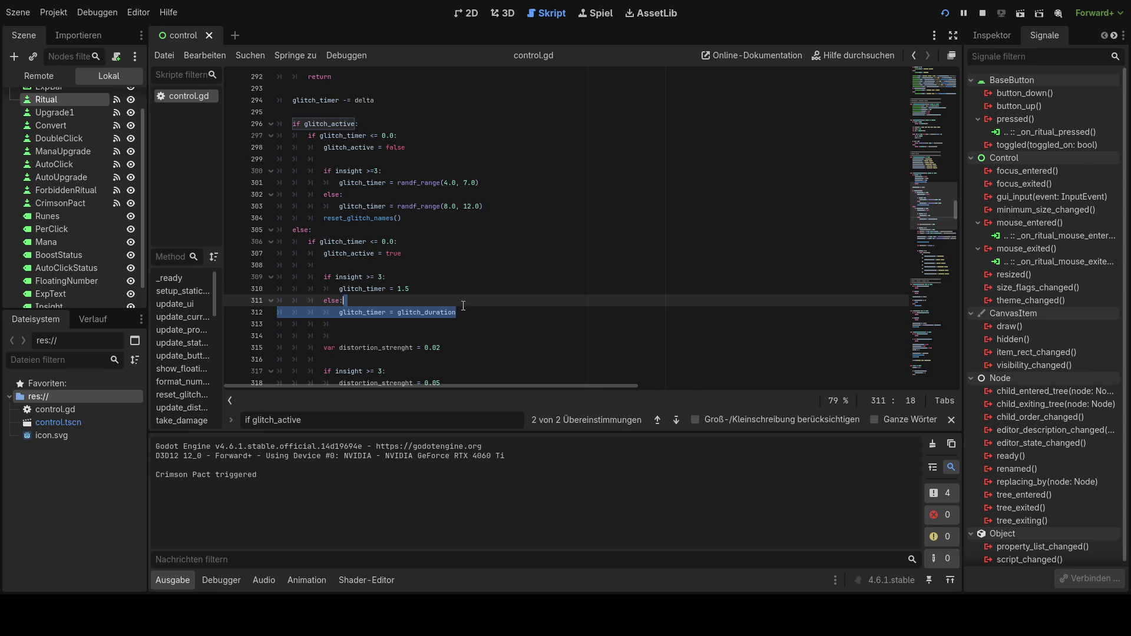
pyautogui.click(467, 311)
pyautogui.moveTo(467, 311)
pyautogui.mouseDown()
pyautogui.moveTo(330, 277)
pyautogui.moveTo(312, 235)
pyautogui.moveTo(305, 131)
pyautogui.moveTo(278, 122)
pyautogui.mouseUp()
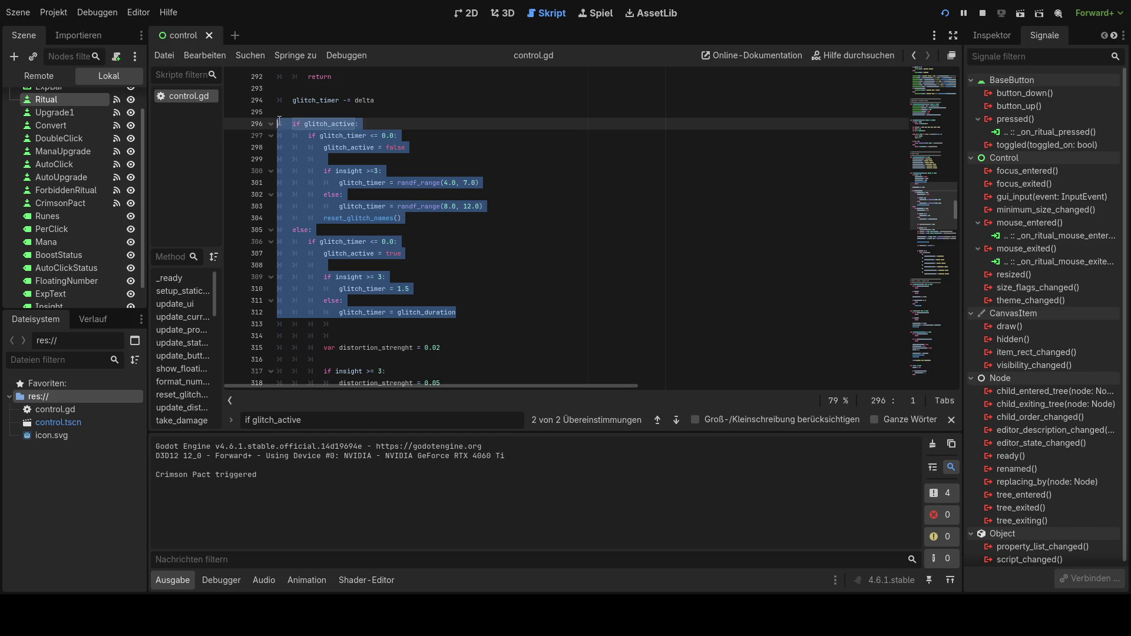
# - Paste the reworked glitch timer code and indent the if glitch_active lines
pyautogui.hotkey('ctrl', 'v')
pyautogui.scroll(-2, 454, 294)
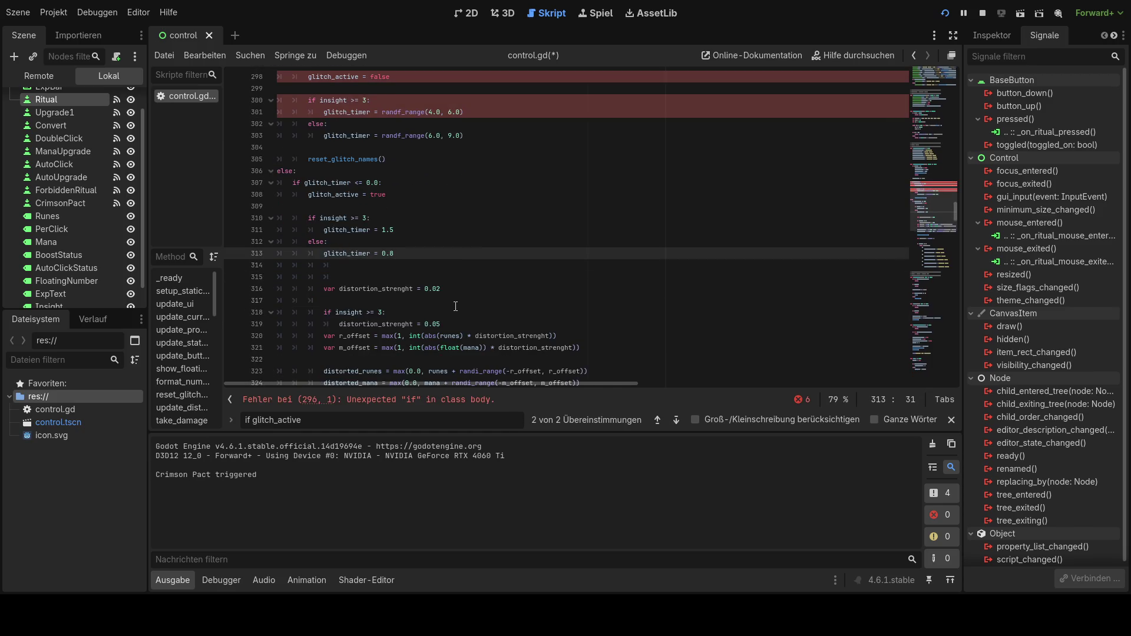
pyautogui.scroll(3, 412, 265)
pyautogui.click(293, 159)
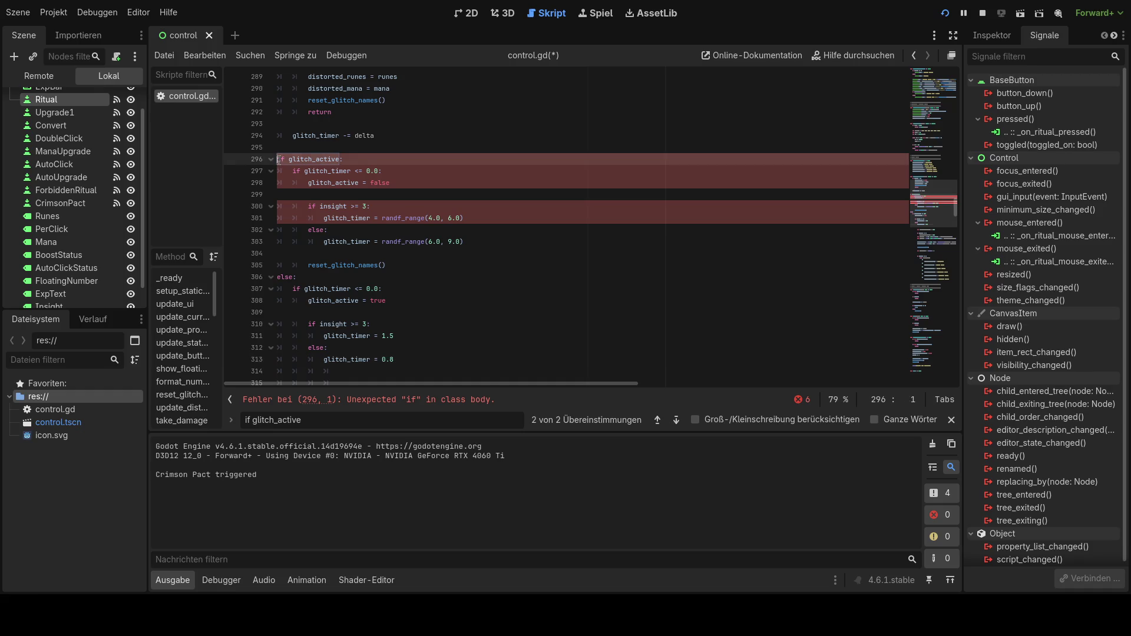
pyautogui.press('Tab')
pyautogui.click(282, 171)
pyautogui.press('Tab')
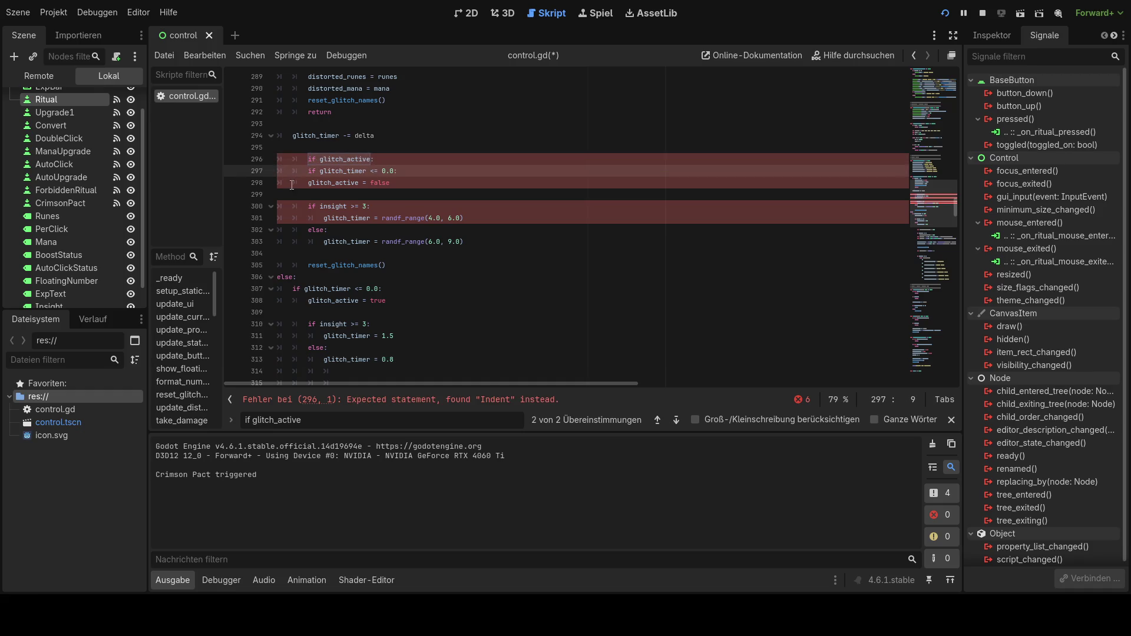
pyautogui.press('Tab')
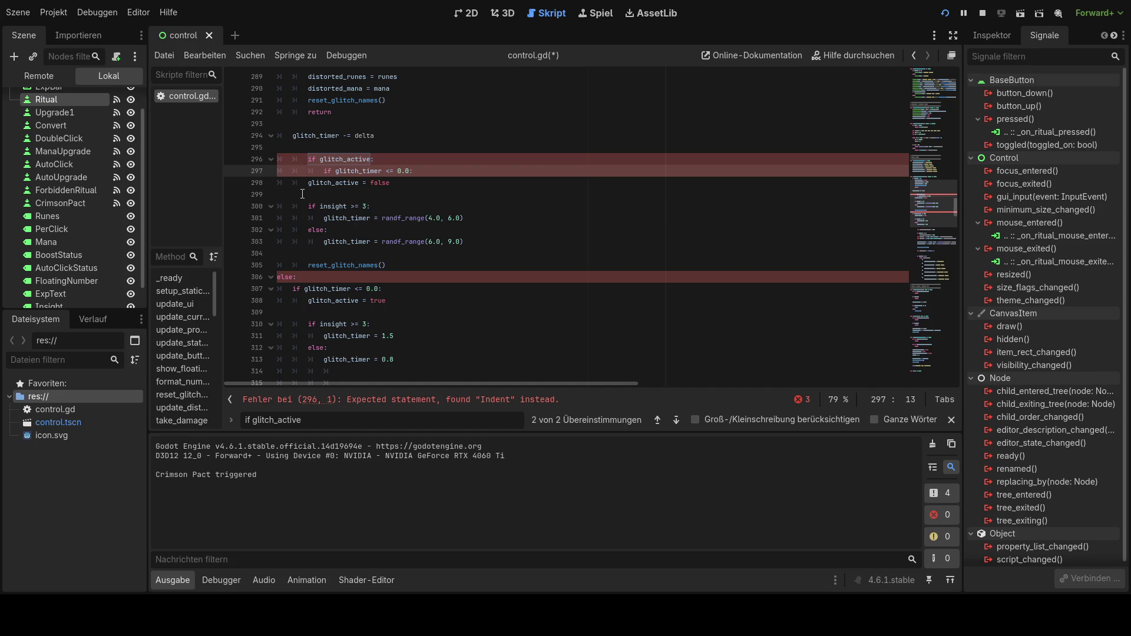
pyautogui.click(304, 182)
pyautogui.press('Tab')
pyautogui.press('Tab')
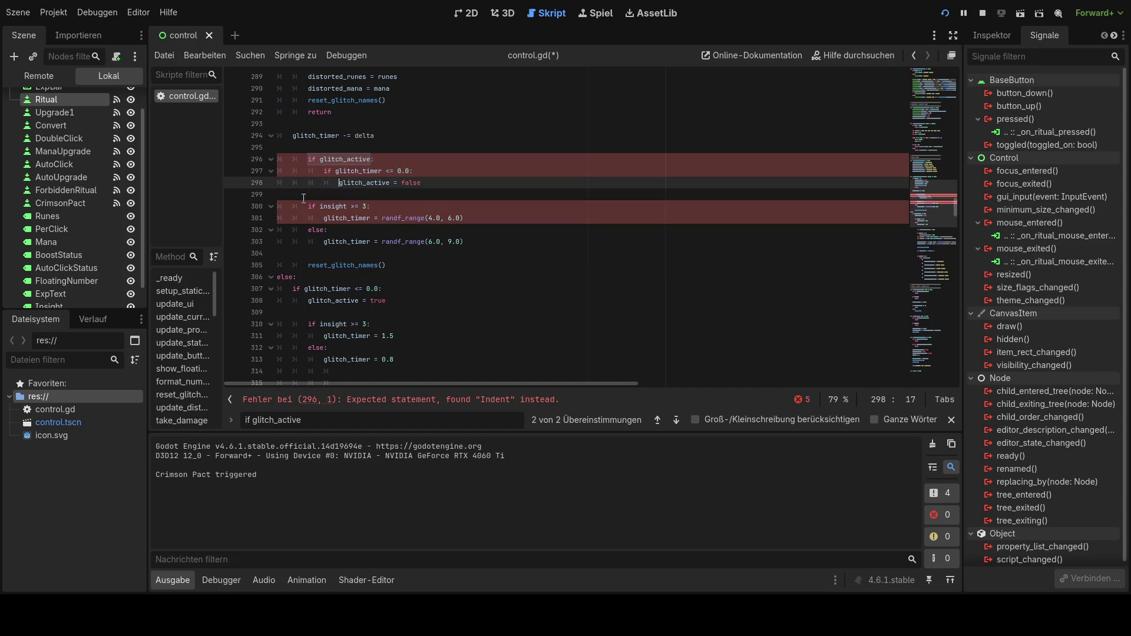
pyautogui.click(307, 206)
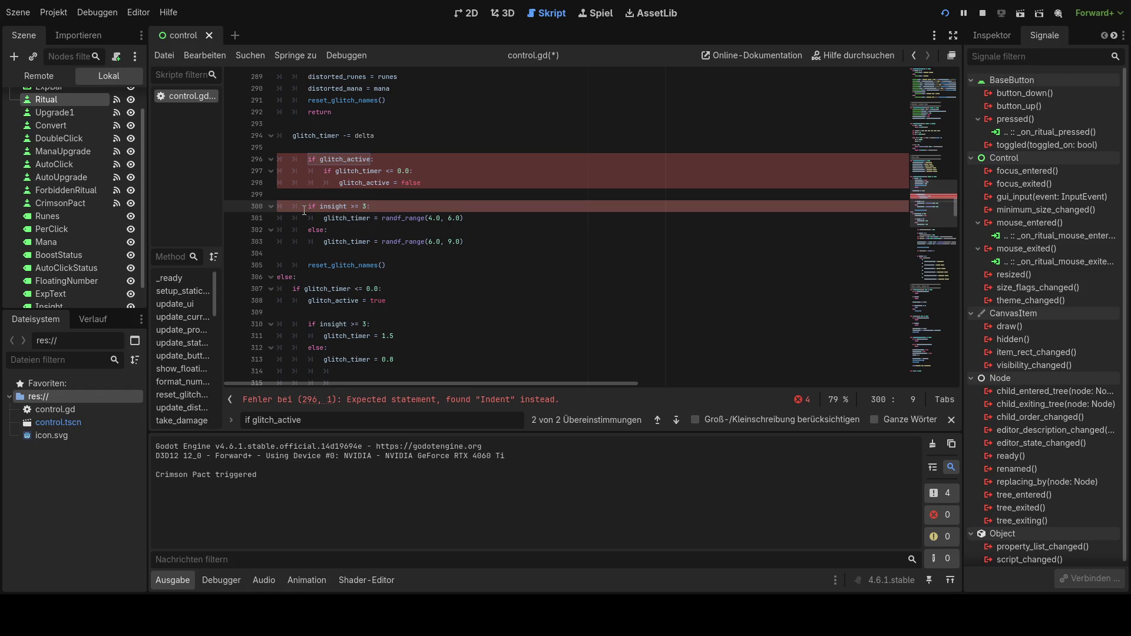
# - Undo the indent edits and paste the replacement code over lines 296–312
pyautogui.hotkey('ctrl', 'z')
pyautogui.hotkey('ctrl', 'z')
pyautogui.hotkey('ctrl', 'z')
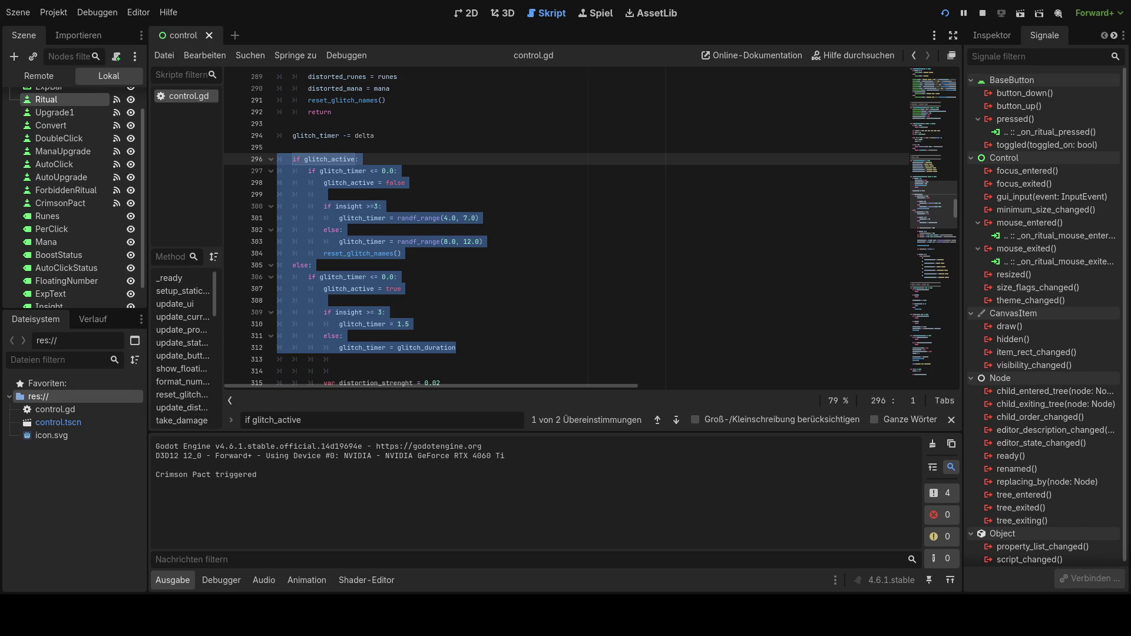
pyautogui.click(293, 159)
pyautogui.moveTo(293, 159)
pyautogui.mouseDown()
pyautogui.moveTo(406, 182)
pyautogui.moveTo(479, 344)
pyautogui.mouseUp()
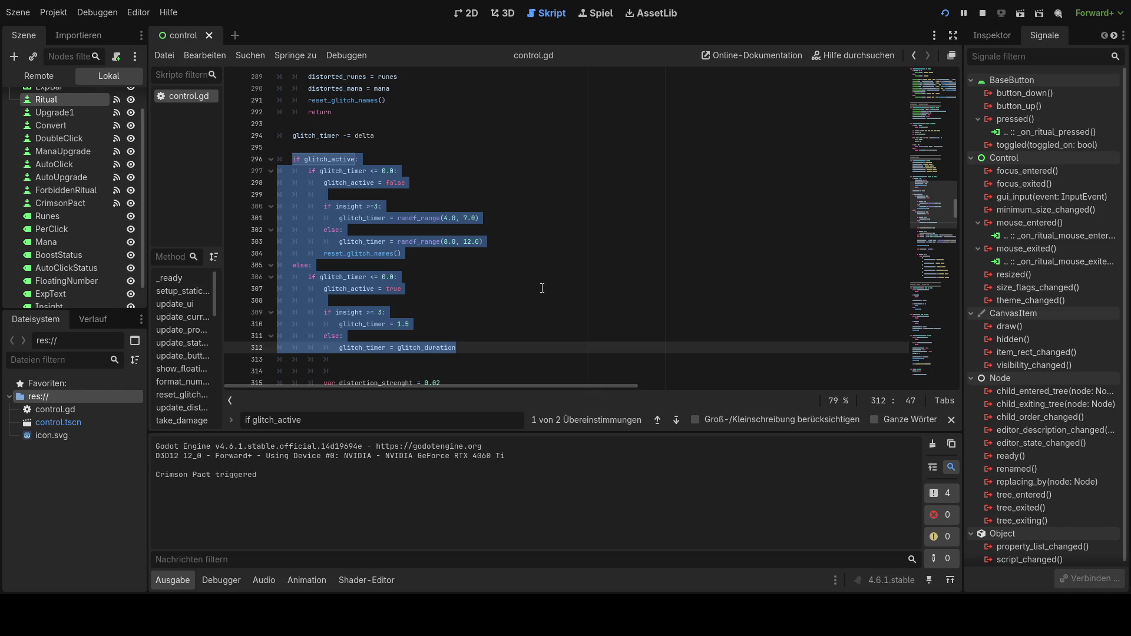
pyautogui.write('if glitch_active: \tif glitch_timer <= 0.0: \t\tglitch_active = false  \t\tif insight >= 3: \t\t\tglitch_timer = randf_range(4.0, 6.0) \t\telse: \t\t\tglitch_timer = randf_range(6.0, 9.0)  \t\treset_glitch_names() else: \tif glitch_timer <= 0.0: \t\tglitch_active = true  \t\tif insight >= 3: \t\t\tglitch_timer = 1.5 \t\telse: \t\t\tglitch_timer = 0.8')
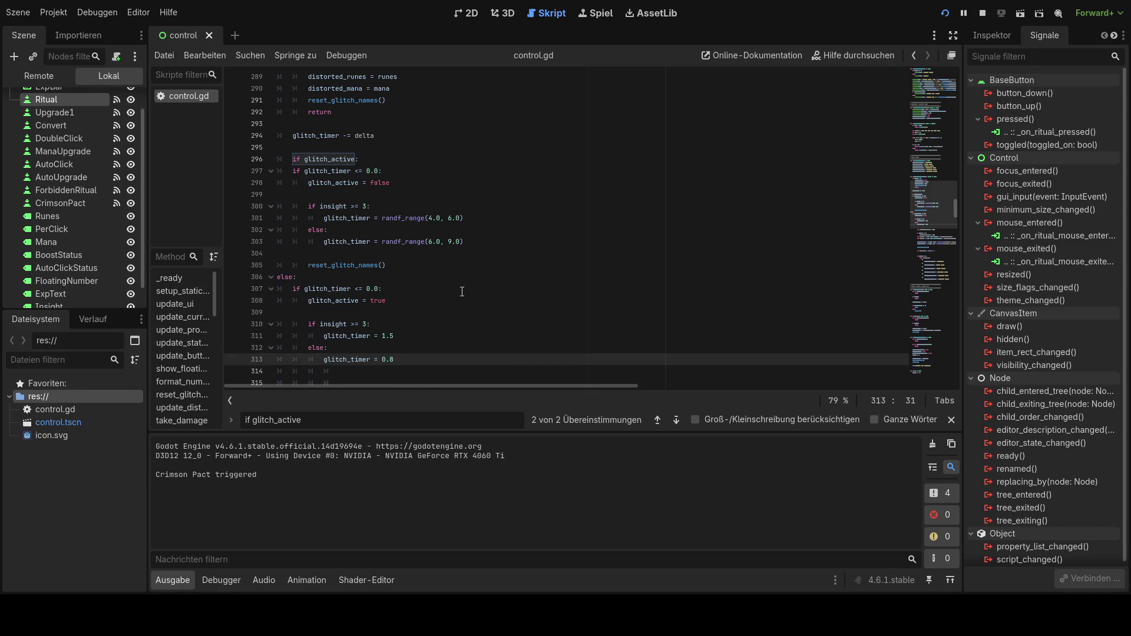
# - Indent the glitch_timer checks and glitch_active assignments, align else with if, and save
pyautogui.click(293, 171)
pyautogui.press('Tab')
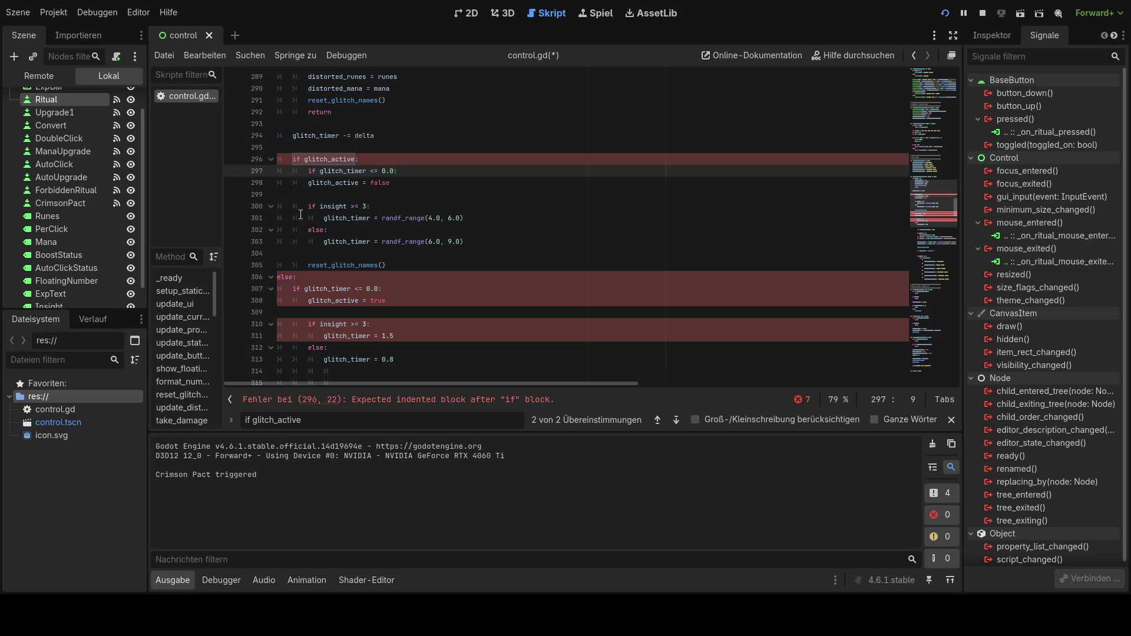
pyautogui.click(309, 182)
pyautogui.press('Tab')
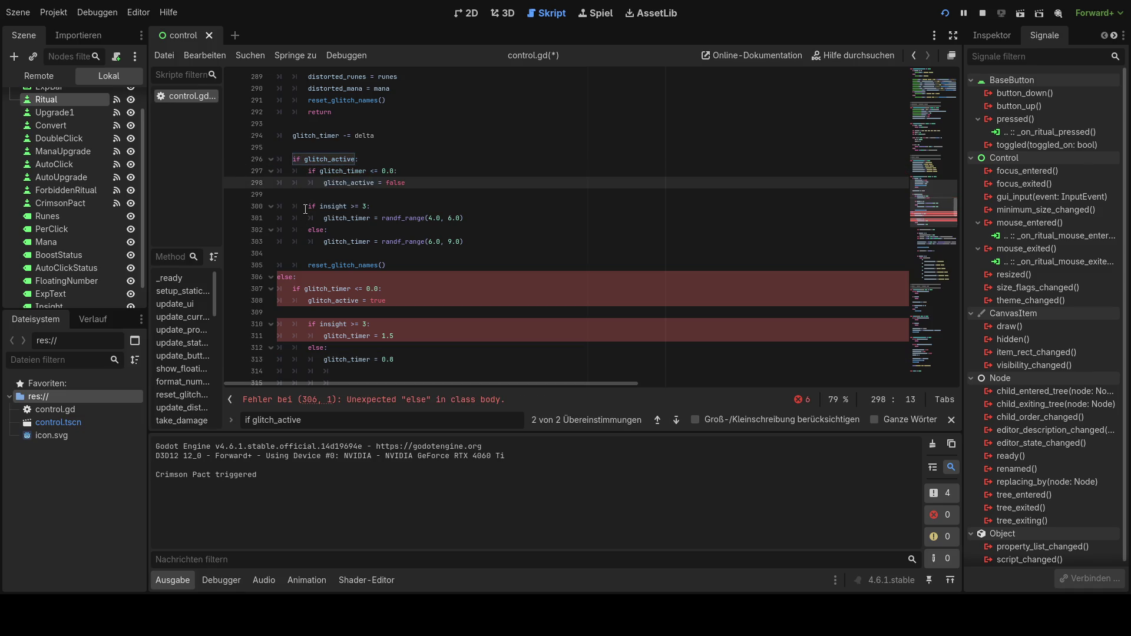
pyautogui.click(280, 276)
pyautogui.press('Tab')
pyautogui.press('Tab')
pyautogui.hotkey('shift', 'Tab')
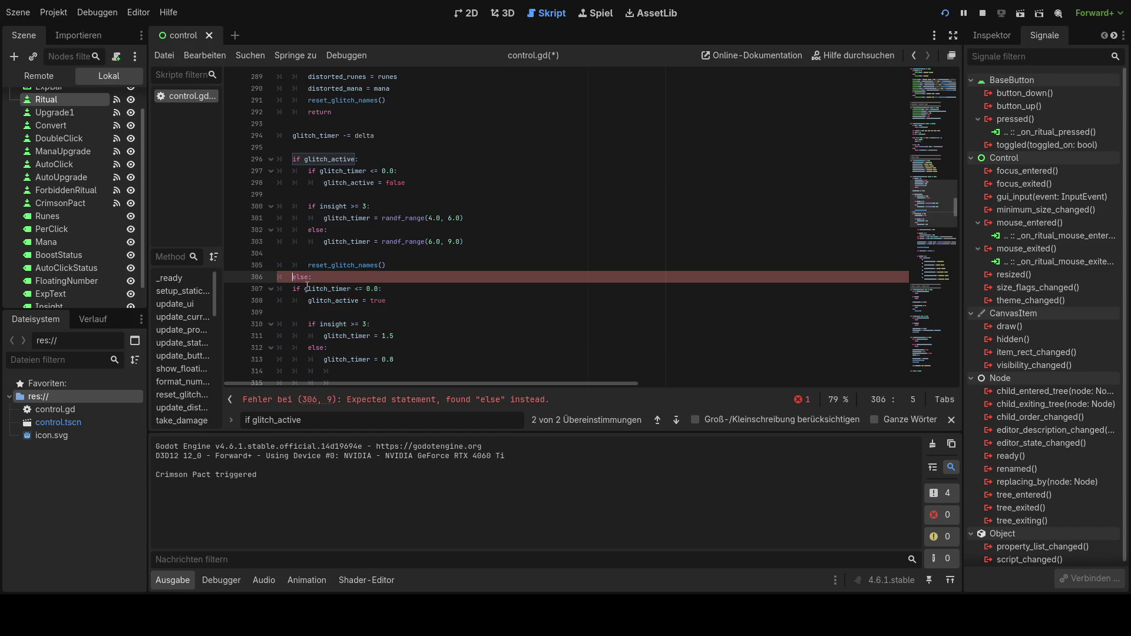
pyautogui.click(292, 288)
pyautogui.press('Tab')
pyautogui.click(295, 300)
pyautogui.press('Tab')
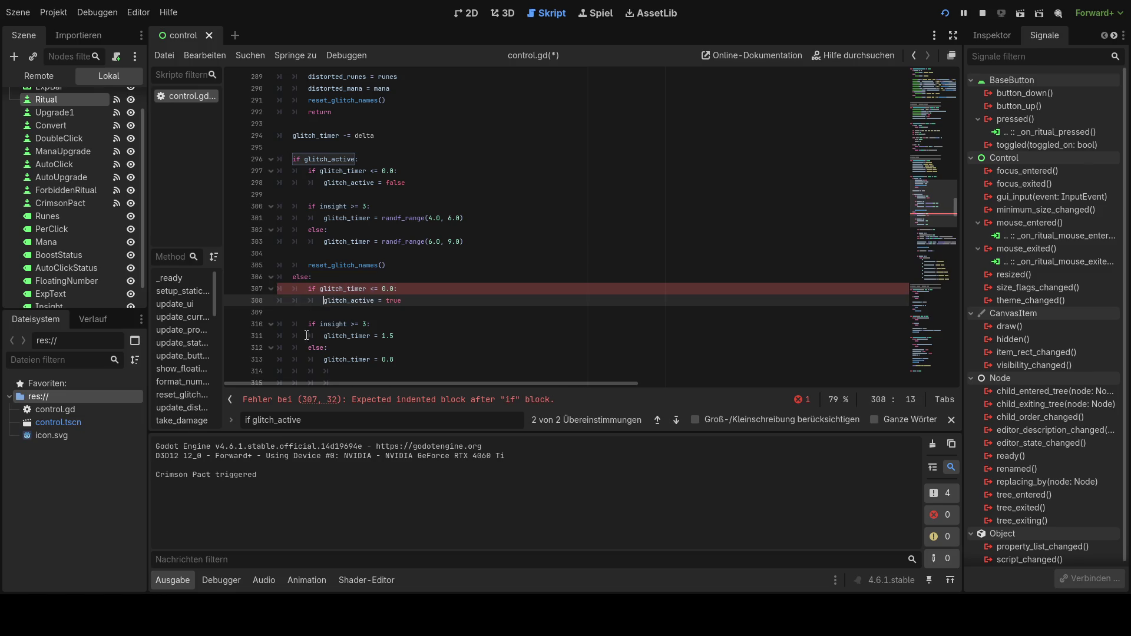
pyautogui.scroll(-2, 437, 356)
pyautogui.hotkey('ctrl', 's')
# - Switch to the 2D view and select the CrimsonPact button node in the Scene tree
pyautogui.scroll(6, 672, 281)
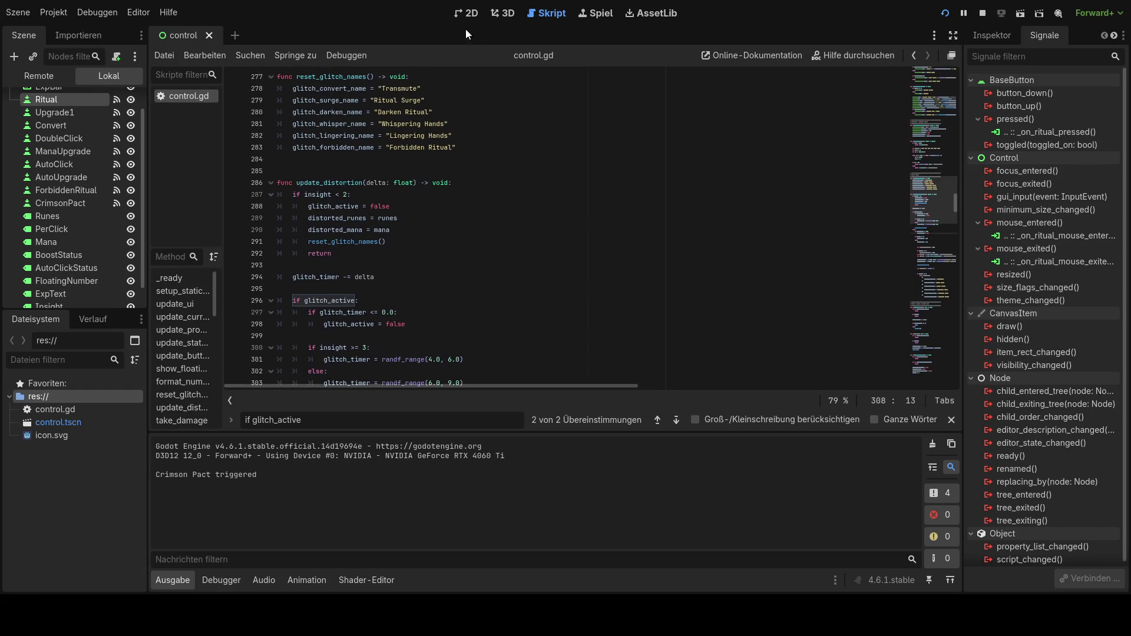
pyautogui.click(466, 13)
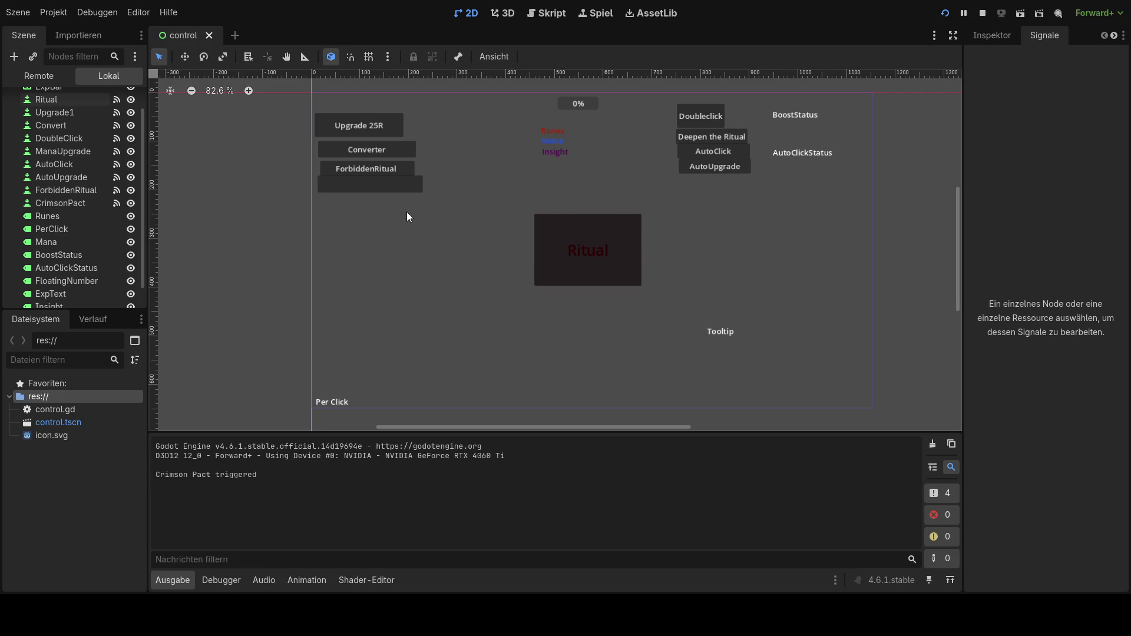
pyautogui.scroll(-2, 88, 248)
pyautogui.click(58, 297)
pyautogui.click(59, 284)
pyautogui.click(62, 269)
pyautogui.click(63, 257)
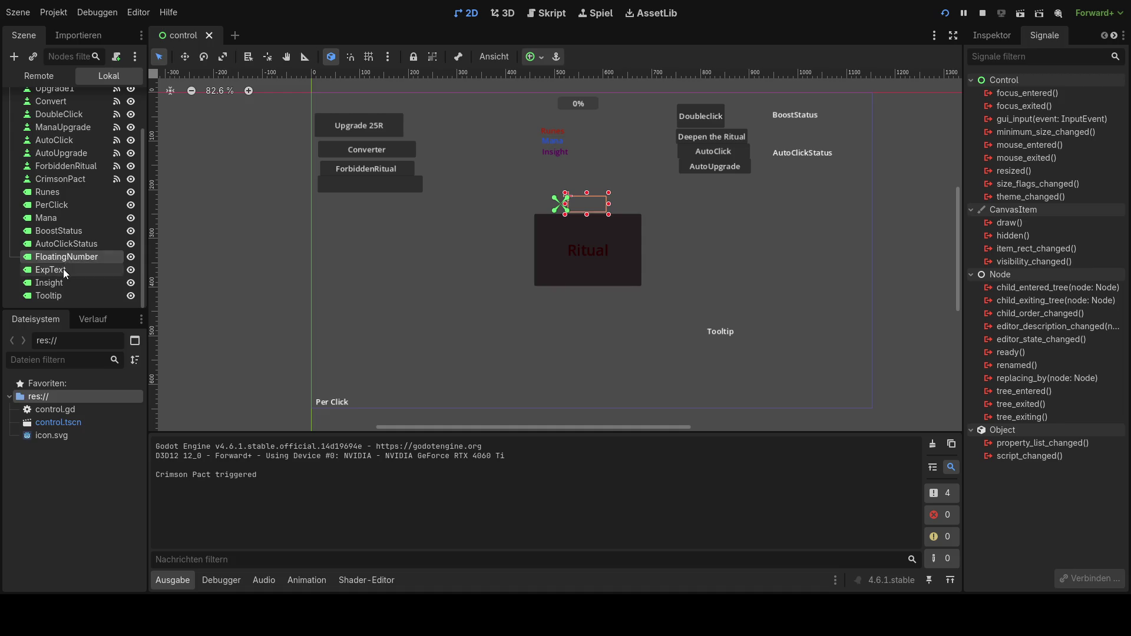
pyautogui.click(62, 269)
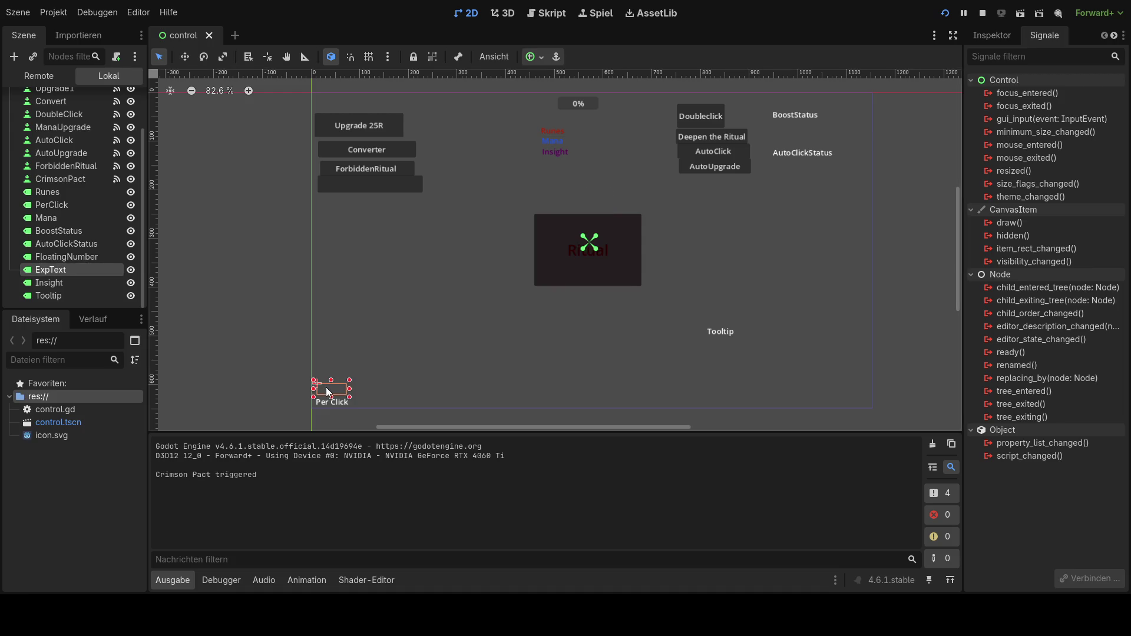
pyautogui.click(58, 257)
pyautogui.click(59, 248)
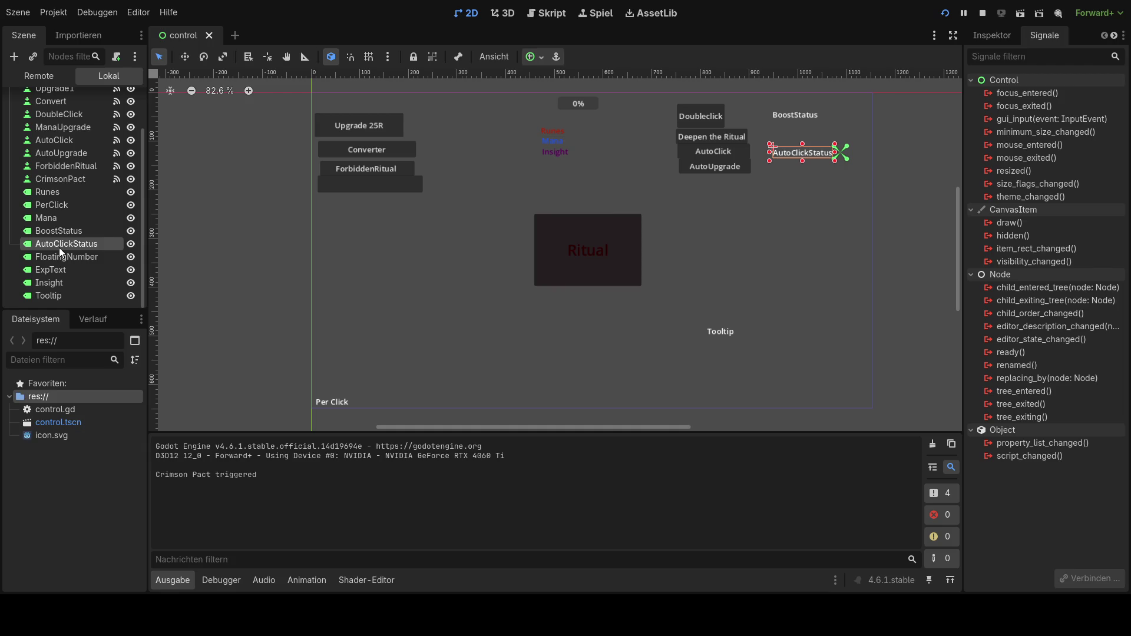
pyautogui.click(60, 233)
pyautogui.click(61, 218)
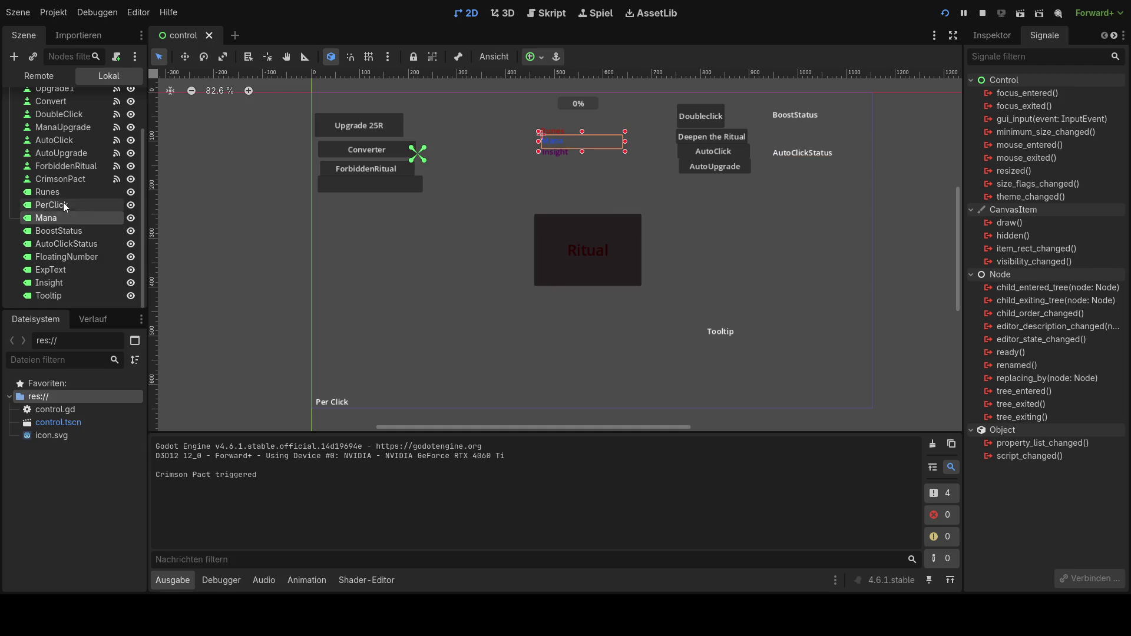
pyautogui.click(62, 205)
pyautogui.click(63, 192)
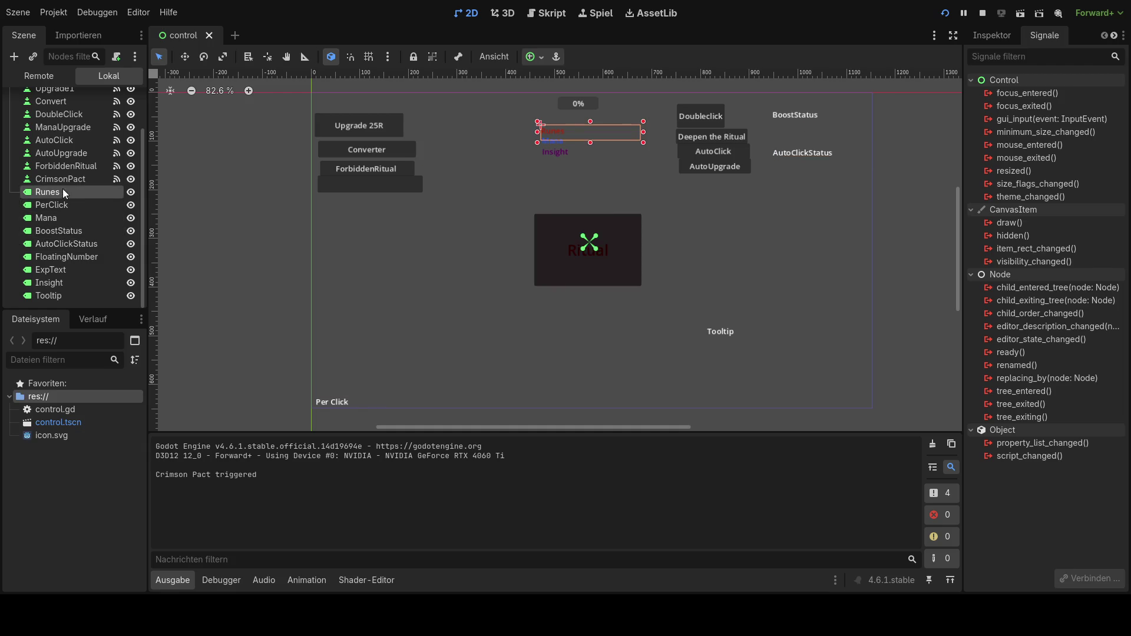
pyautogui.click(65, 182)
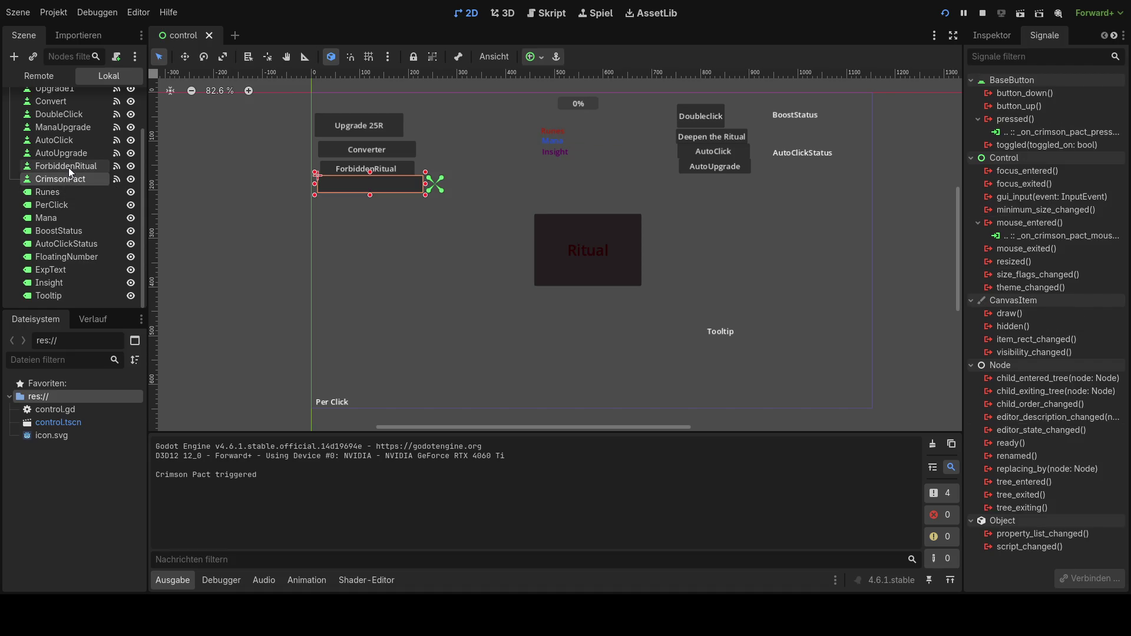
pyautogui.click(69, 167)
pyautogui.click(71, 154)
pyautogui.click(69, 178)
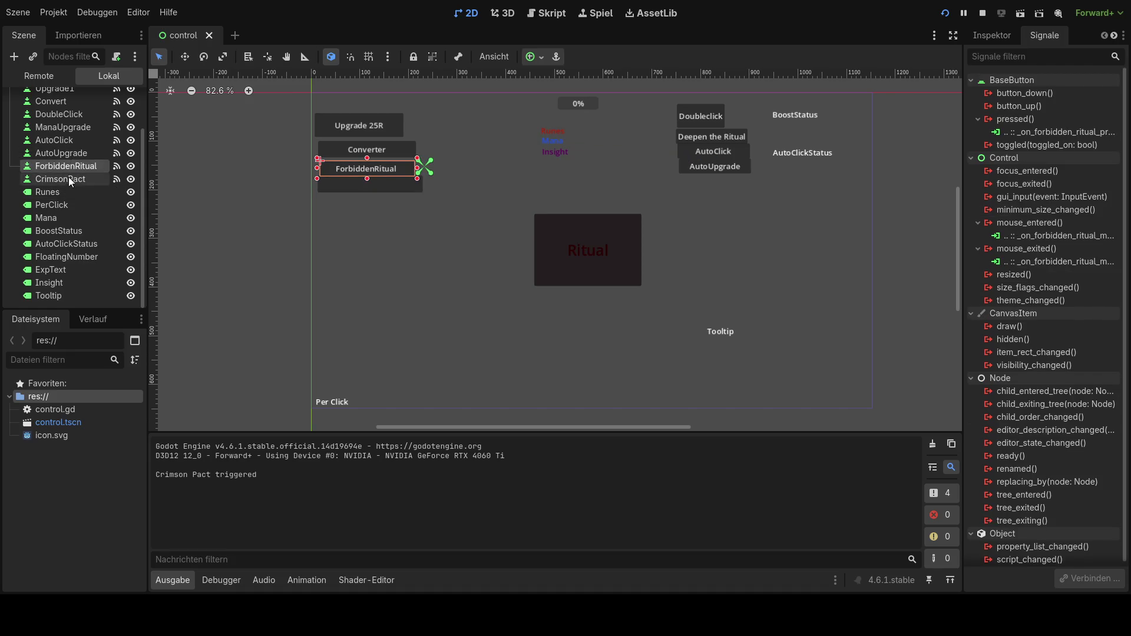
# - Set the button's Text property to 'crimson pact' in the Inspector and return to control.gd
pyautogui.click(992, 36)
pyautogui.click(1013, 156)
pyautogui.write('crimson pact')
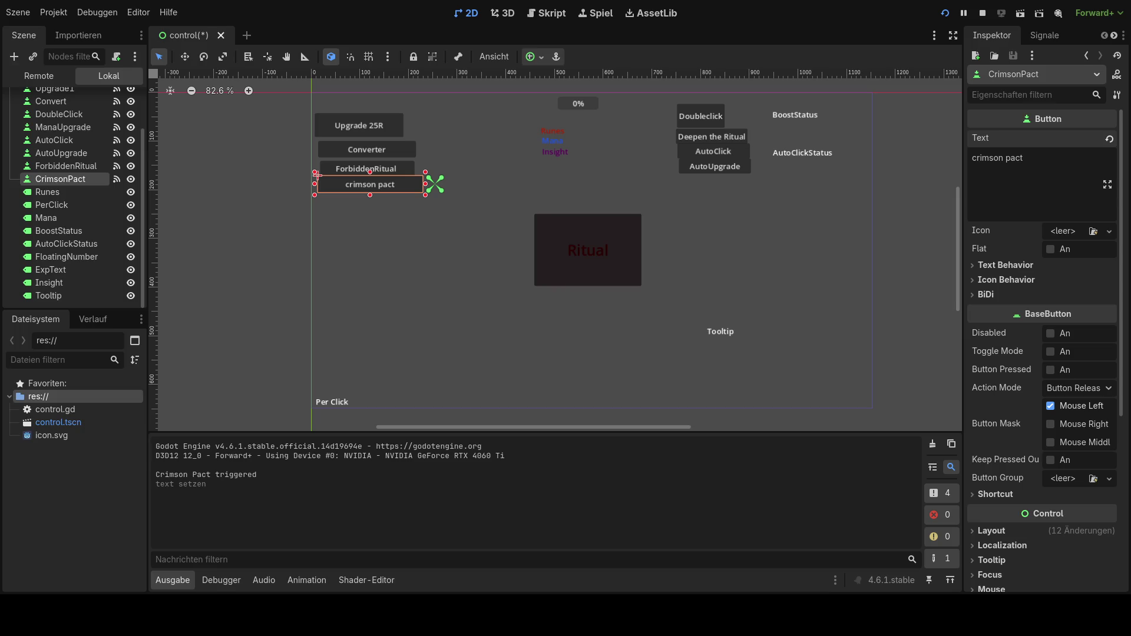
pyautogui.hotkey('ctrl', 'F3')
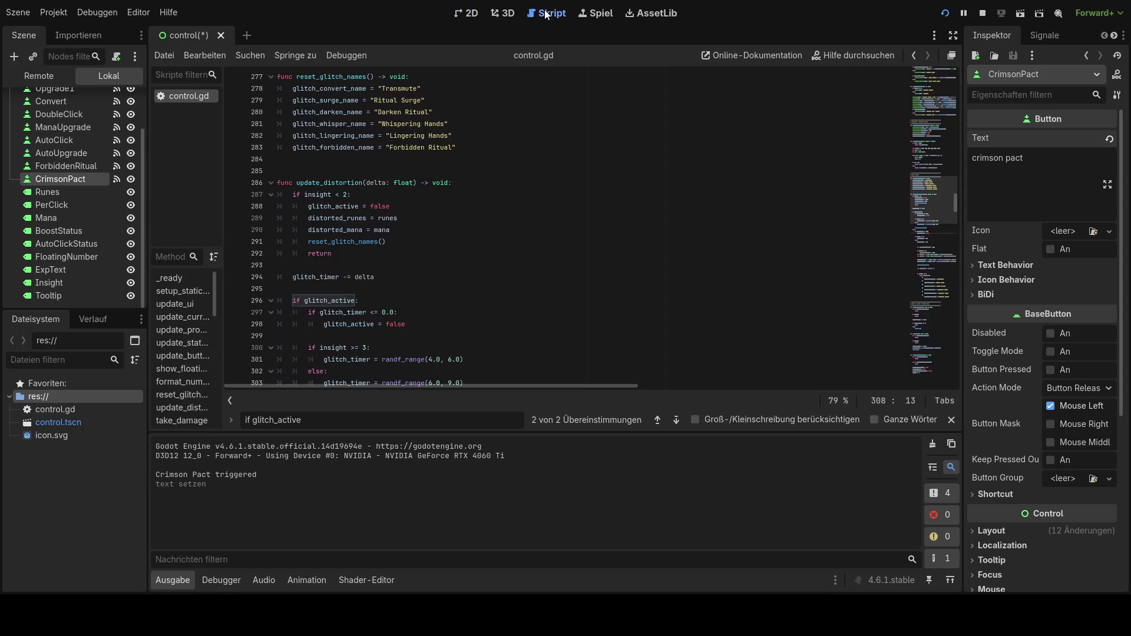
# - Replace lines 316–319 with distortion_strength = 0.03, raised to 0.06 at insight 3
pyautogui.scroll(-3, 445, 320)
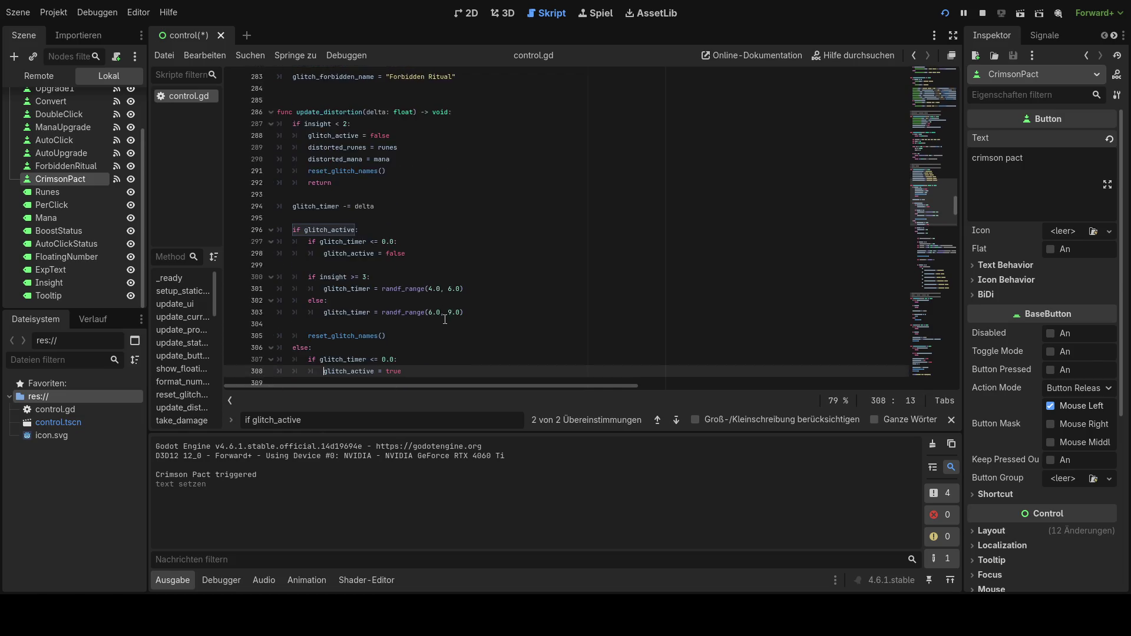
pyautogui.scroll(2, 445, 319)
pyautogui.scroll(-3, 457, 319)
pyautogui.scroll(-3, 461, 317)
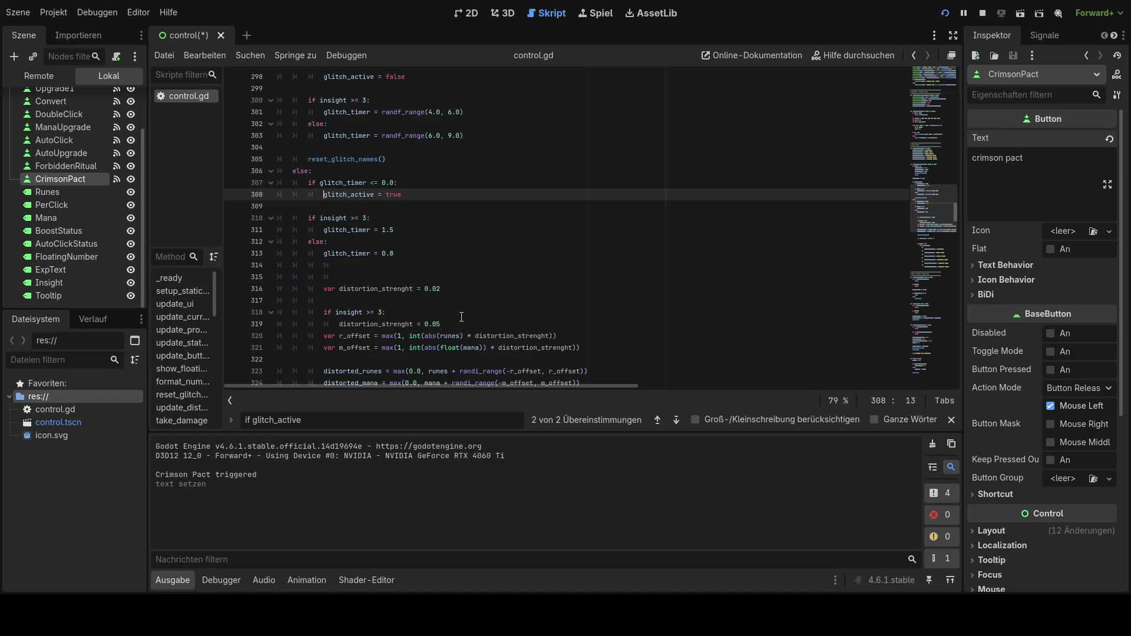
pyautogui.moveTo(444, 323)
pyautogui.mouseDown()
pyautogui.moveTo(377, 323)
pyautogui.moveTo(326, 291)
pyautogui.mouseUp()
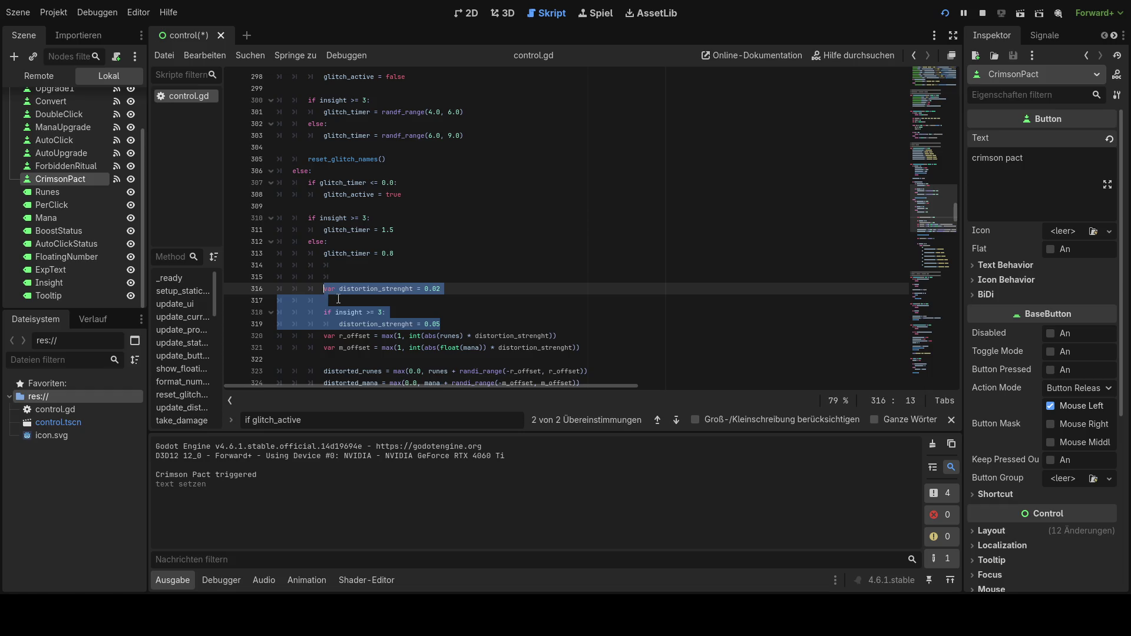
pyautogui.write('var distortion_strength = 0.03  if insight >= 3: \tdistortion_strength = 0.06')
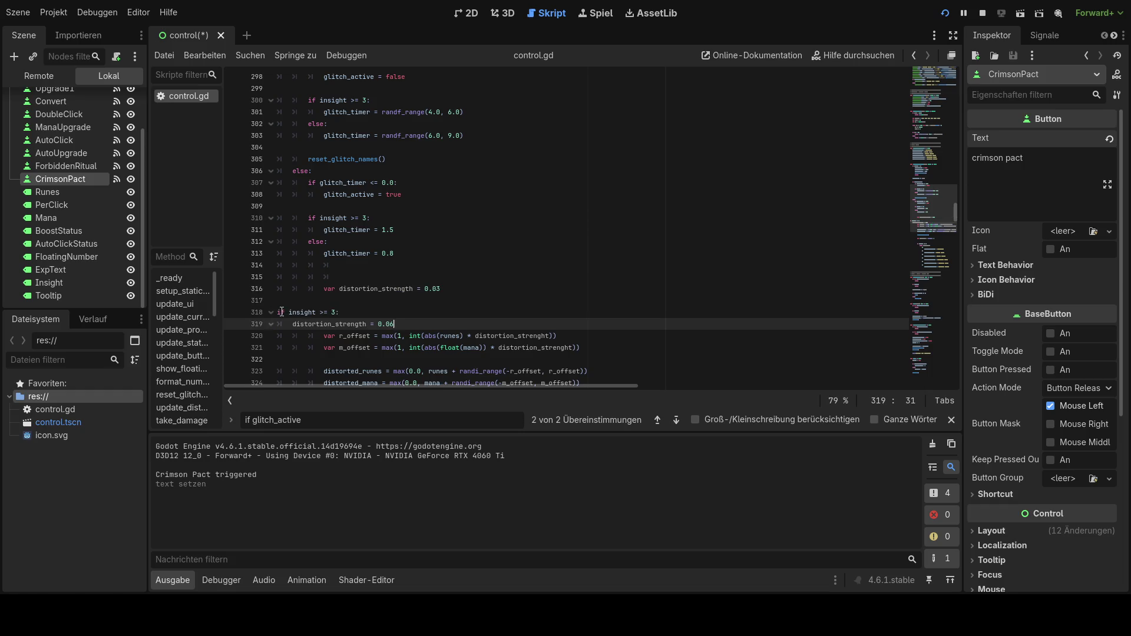
# - Indent the if insight >= 3, distortion_strength = 0.06, r_offset and m_offset lines
pyautogui.click(282, 312)
pyautogui.press('Tab')
pyautogui.press('Tab')
pyautogui.press('Tab')
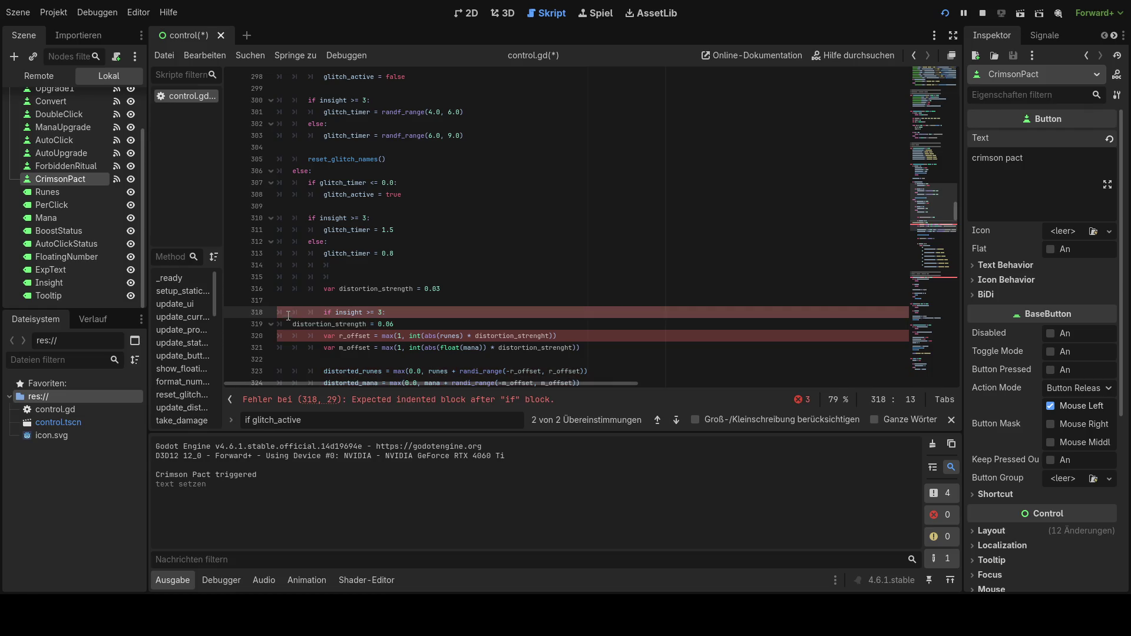
pyautogui.click(289, 321)
pyautogui.press('Tab')
pyautogui.press('Tab')
pyautogui.press('Tab')
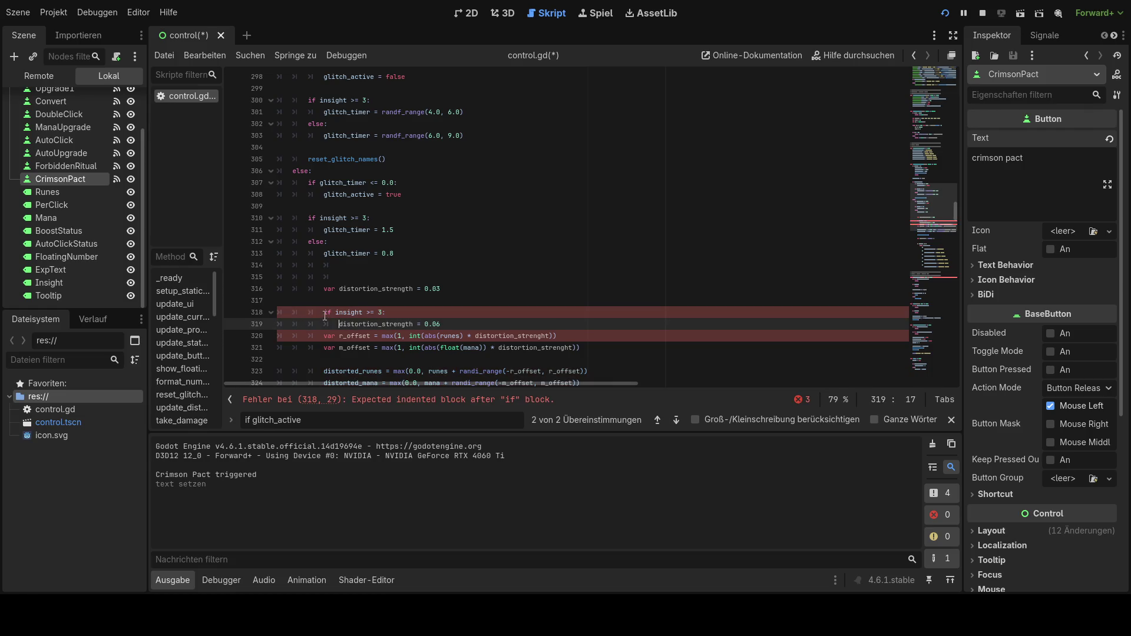
pyautogui.click(325, 316)
pyautogui.press('Tab')
pyautogui.press('Down')
pyautogui.press('Tab')
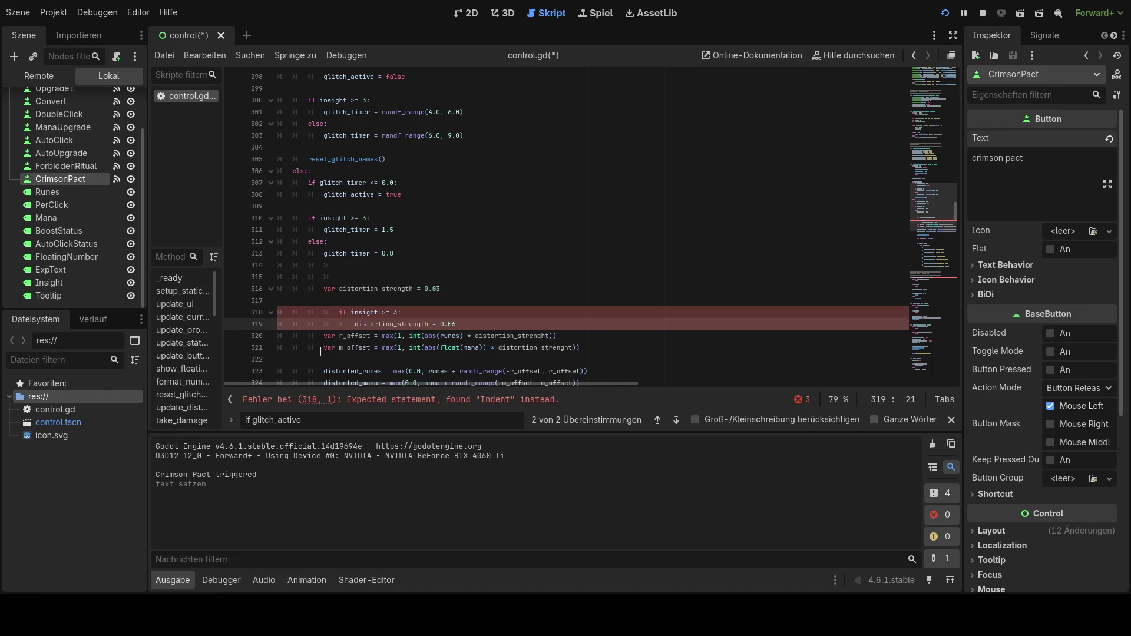
pyautogui.click(320, 337)
pyautogui.press('Tab')
pyautogui.press('Tab')
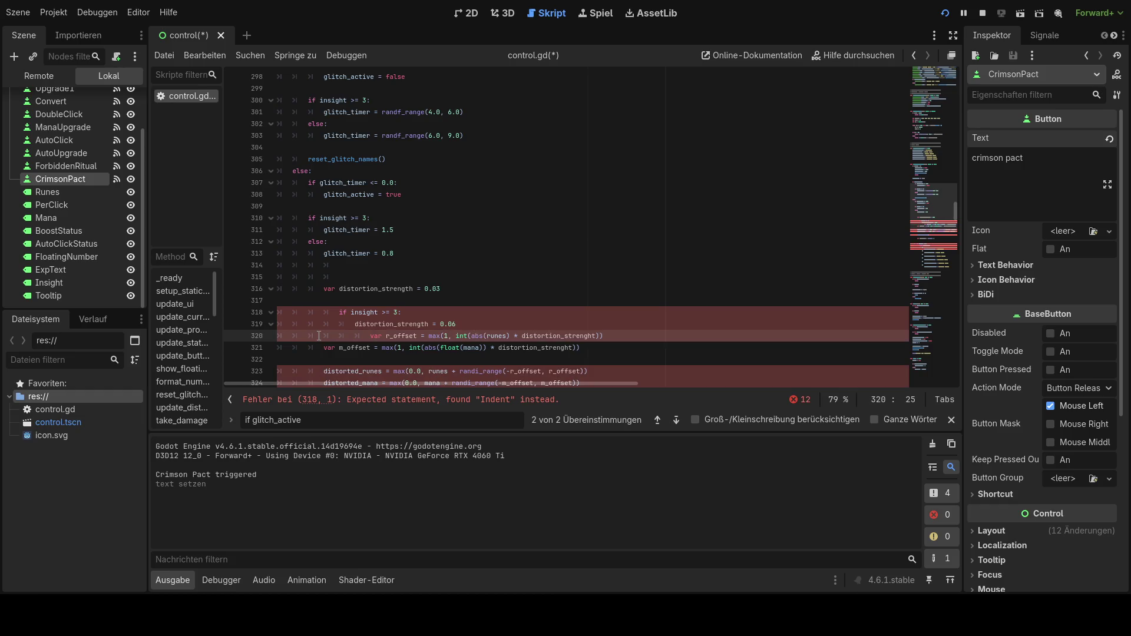
pyautogui.click(323, 347)
pyautogui.press('Tab')
pyautogui.press('Tab')
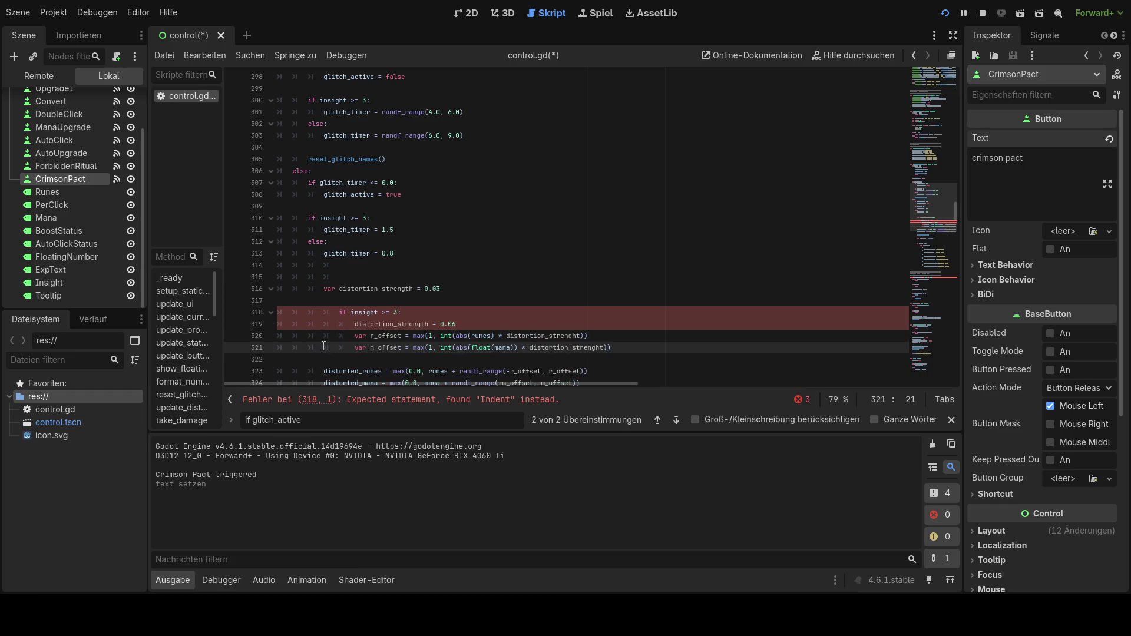
# - Dedent the if insight >= 3, distortion_strength, r_offset and m_offset lines one level
pyautogui.click(337, 311)
pyautogui.press('BackSpace')
pyautogui.click(351, 324)
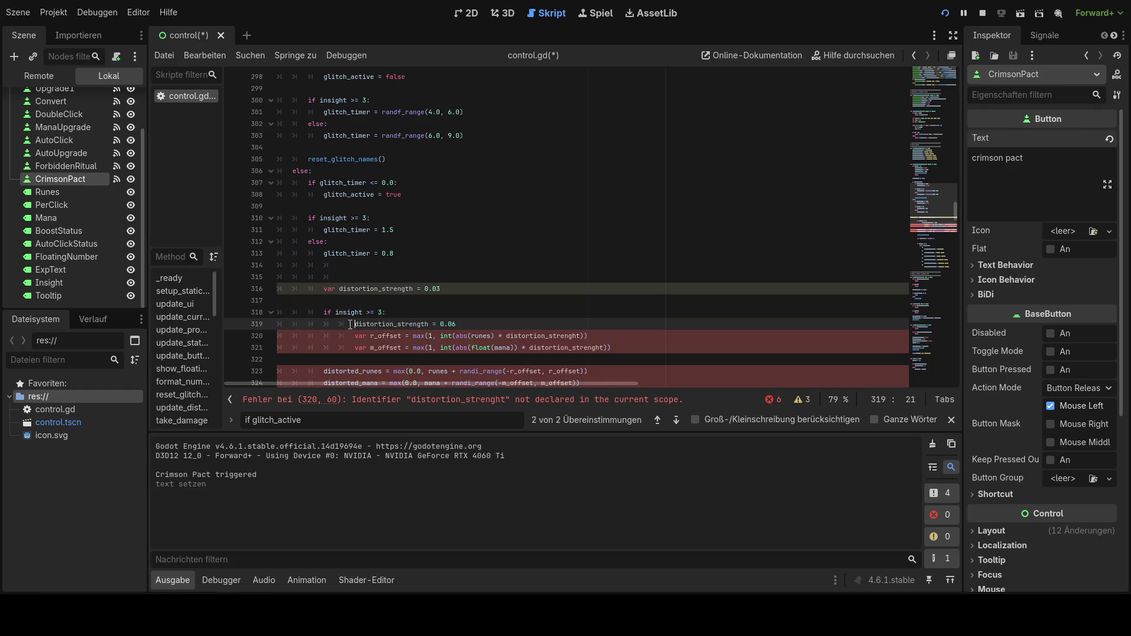
pyautogui.press('BackSpace')
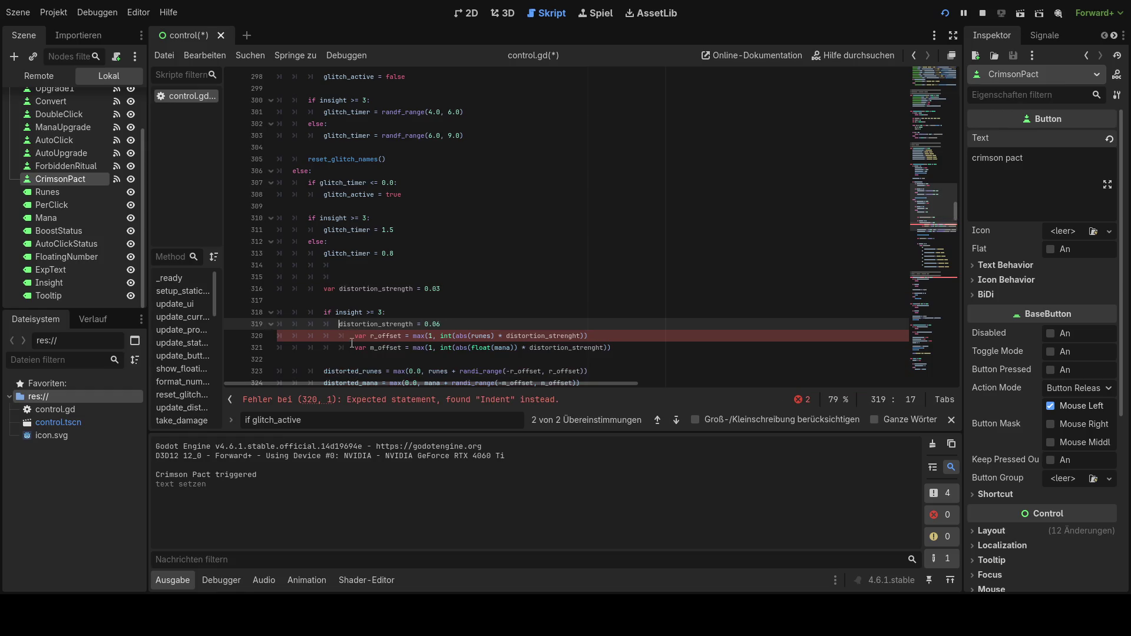
pyautogui.click(353, 337)
pyautogui.press('BackSpace')
pyautogui.press('BackSpace')
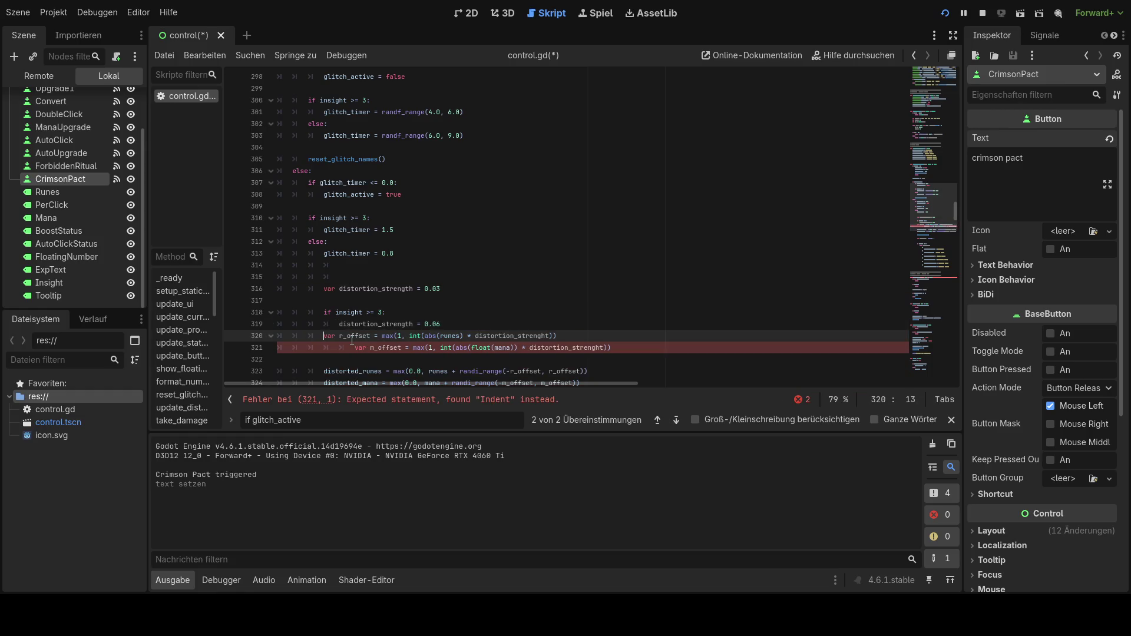
pyautogui.click(354, 348)
pyautogui.press('BackSpace')
pyautogui.press('BackSpace')
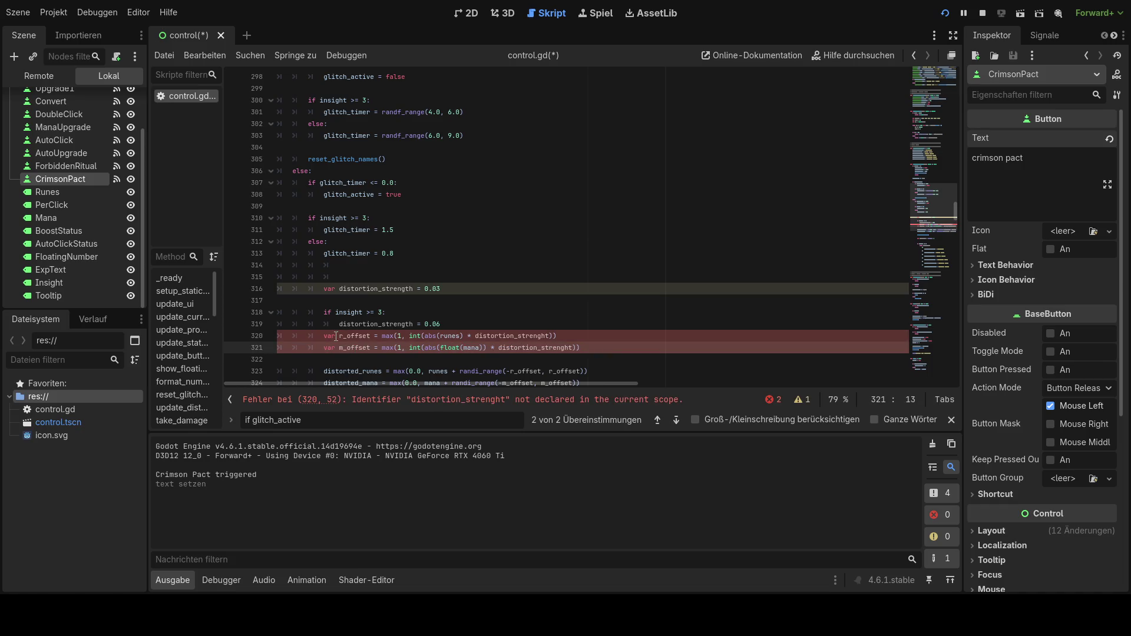
pyautogui.press('Tab')
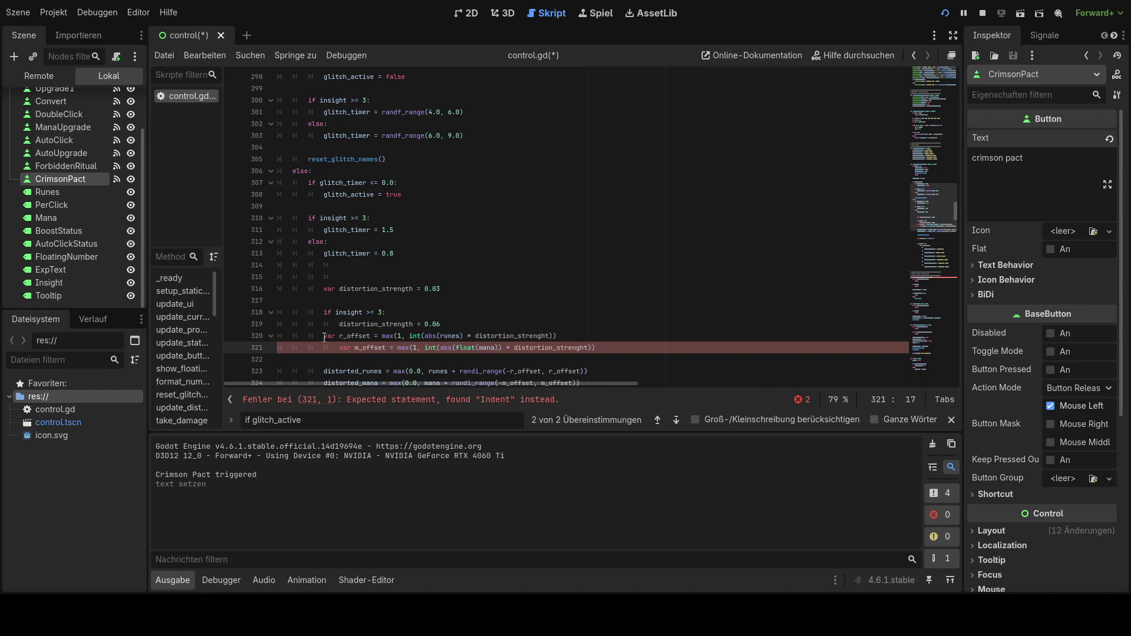
# - Readjust the indentation of the r_offset and m_offset lines
pyautogui.click(323, 336)
pyautogui.press('Tab')
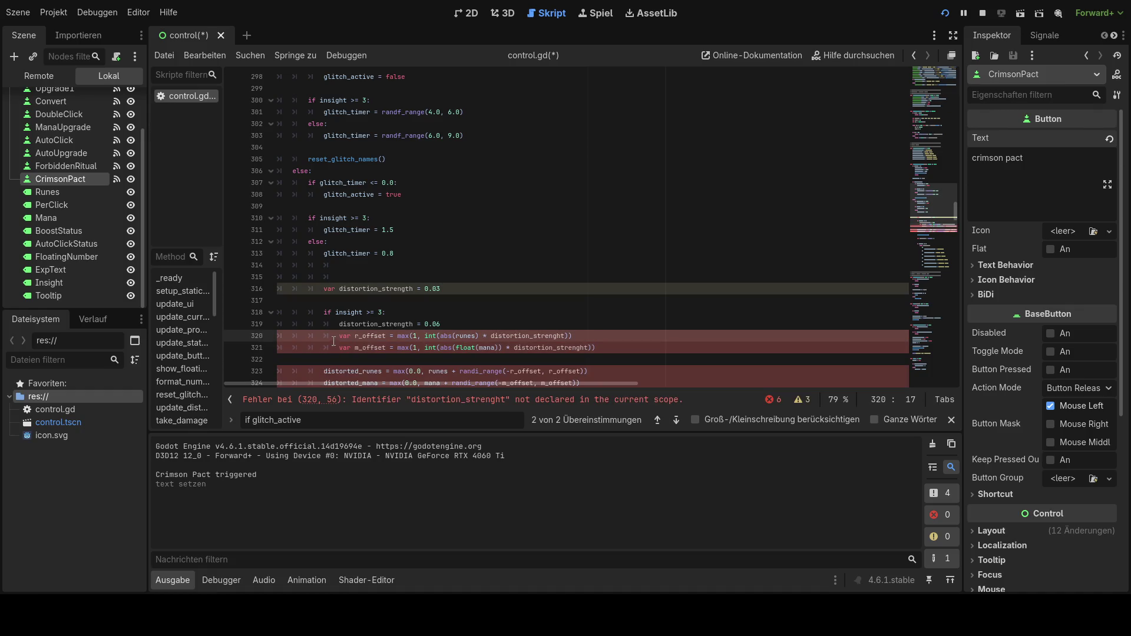
pyautogui.press('BackSpace')
pyautogui.press('BackSpace')
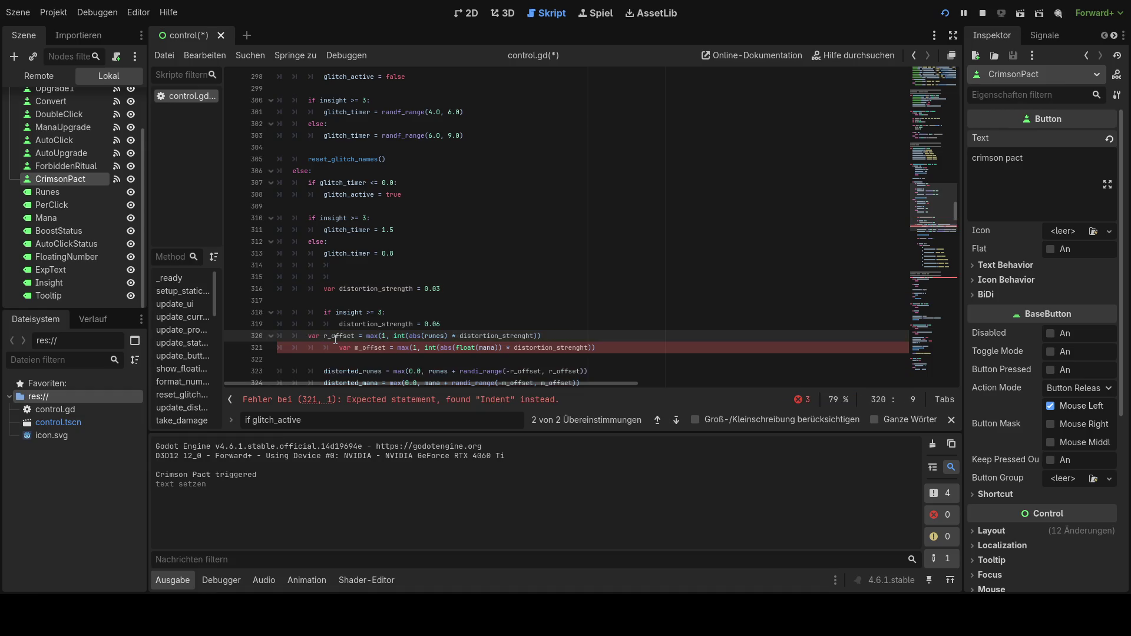
pyautogui.click(334, 347)
pyautogui.press('BackSpace')
pyautogui.press('BackSpace')
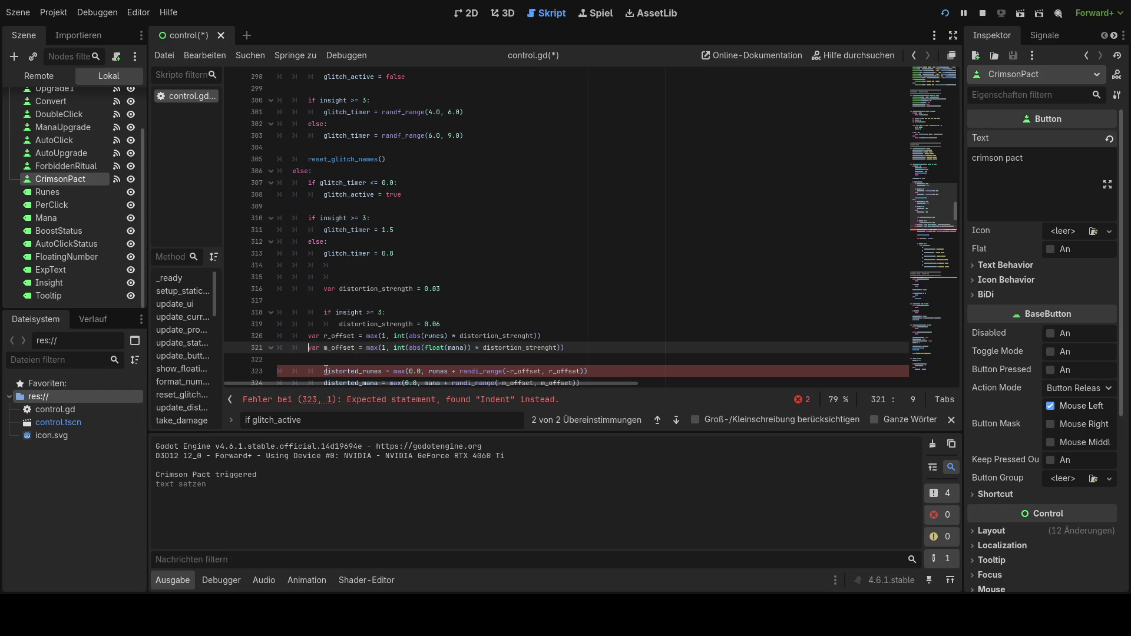
# - Unindent the distorted_runes, distorted_mana and reset_glitch_names() lines
pyautogui.click(326, 371)
pyautogui.press('Tab')
pyautogui.press('BackSpace')
pyautogui.press('BackSpace')
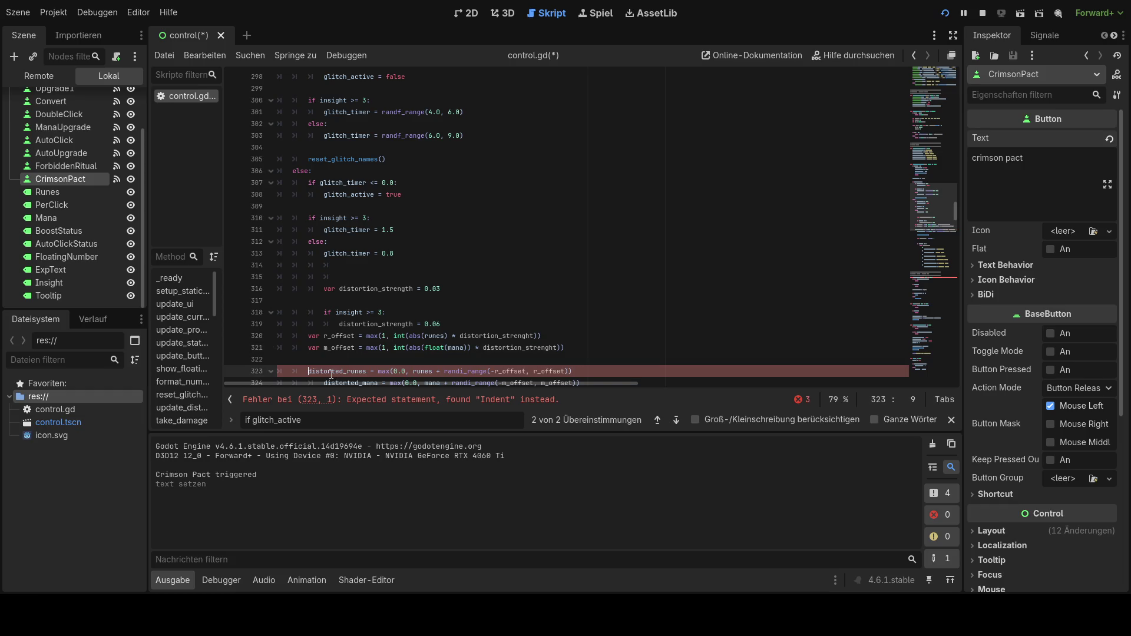
pyautogui.scroll(-2, 327, 341)
pyautogui.click(321, 313)
pyautogui.press('BackSpace')
pyautogui.scroll(-1, 662, 282)
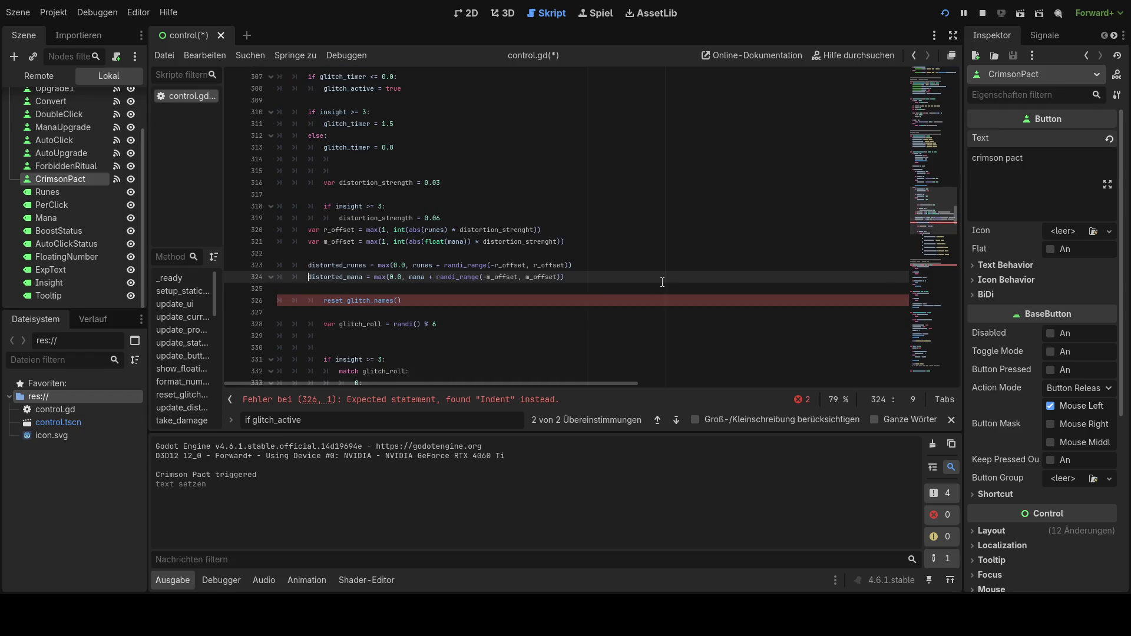
pyautogui.click(325, 301)
pyautogui.press('BackSpace')
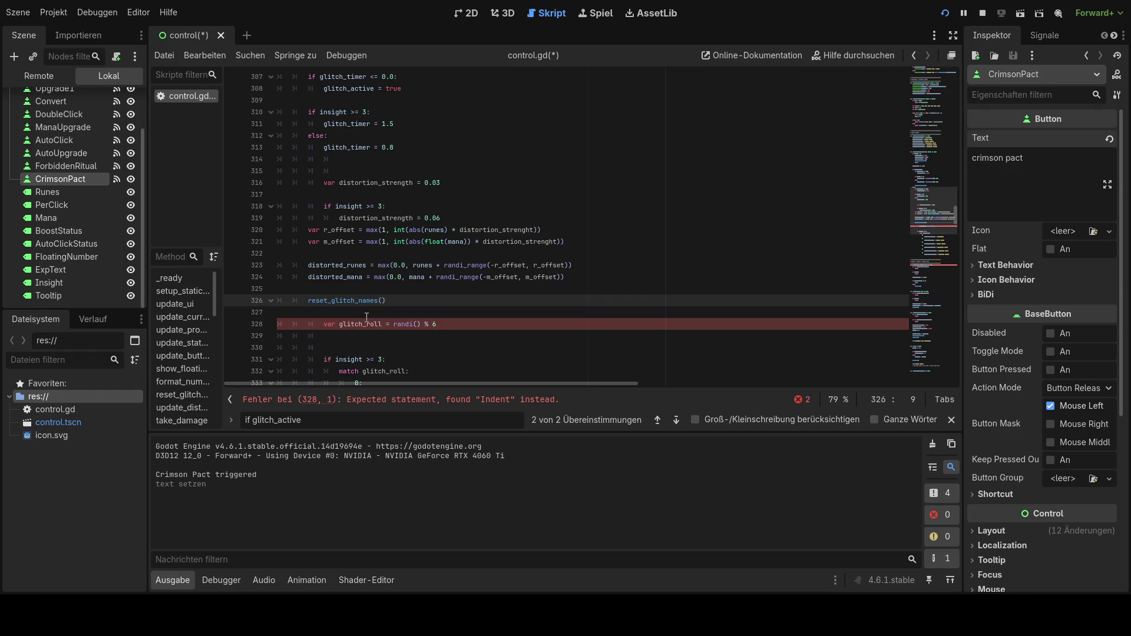
# - Re-indent r_offset, m_offset, distorted_runes, distorted_mana and reset_glitch_names(), then jump to the line 320 error
pyautogui.click(307, 230)
pyautogui.press('Tab')
pyautogui.press('Tab')
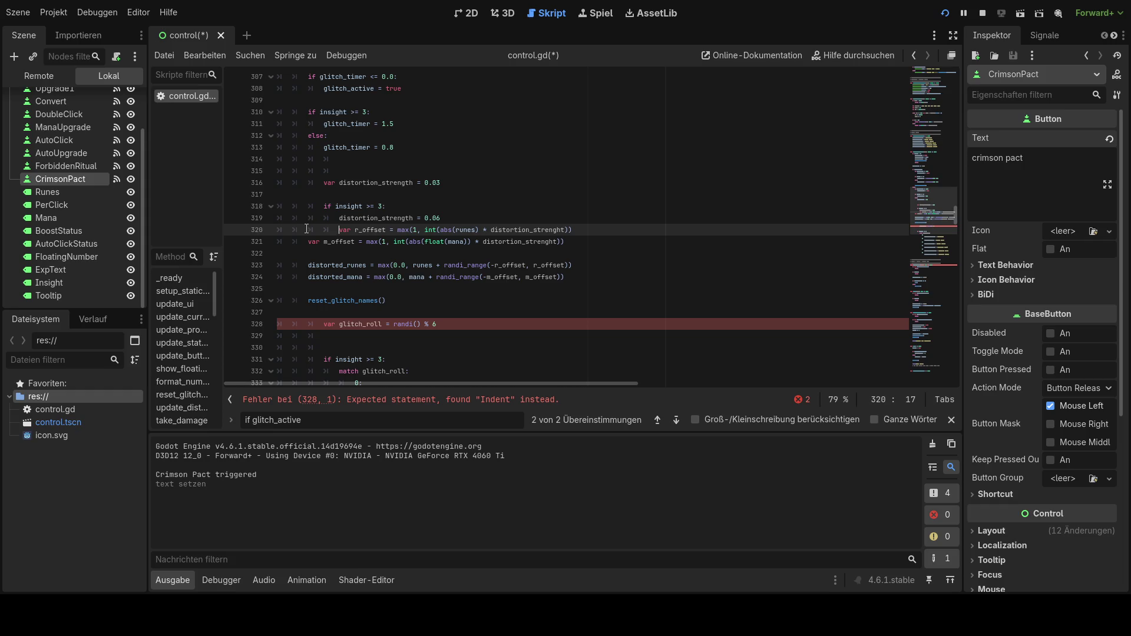
pyautogui.click(307, 242)
pyautogui.press('Tab')
pyautogui.press('Tab')
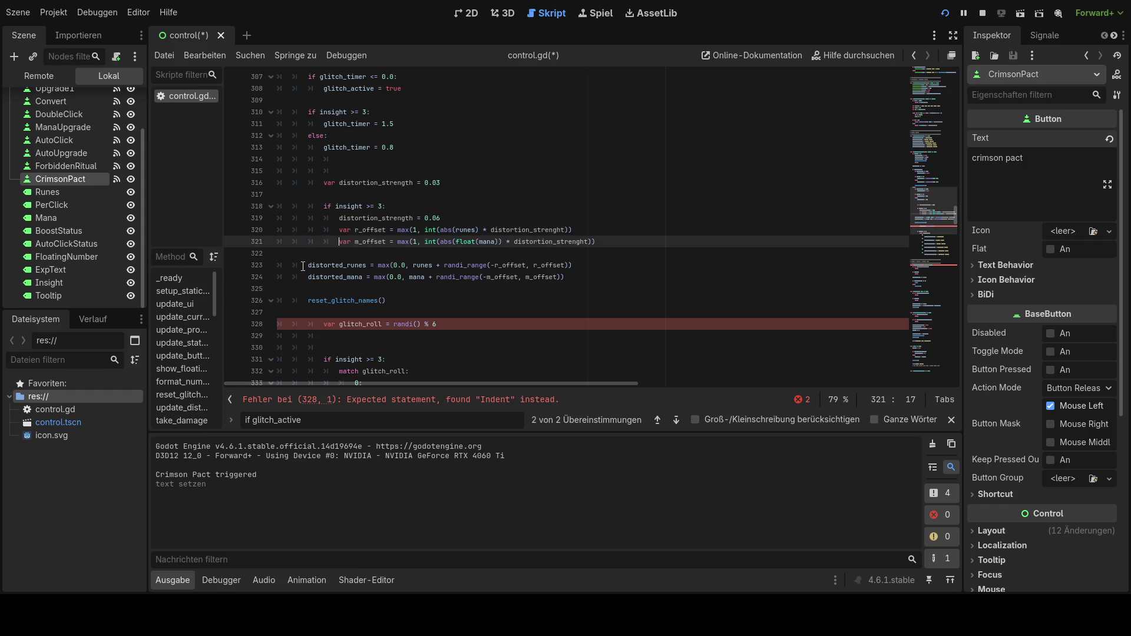
pyautogui.click(307, 265)
pyautogui.press('Tab')
pyautogui.press('Tab')
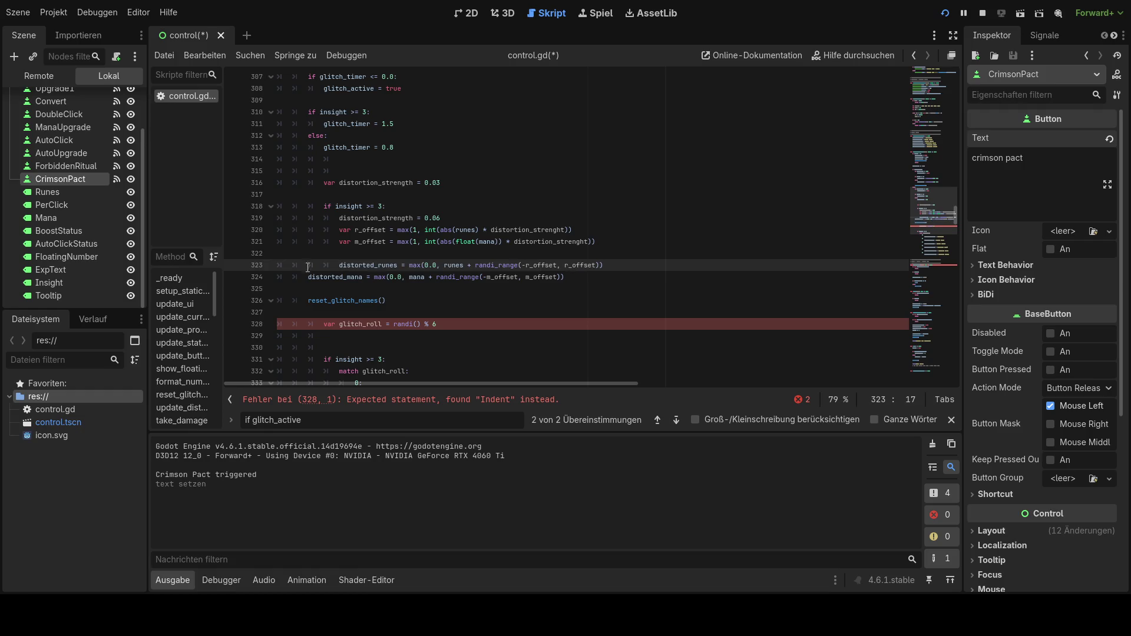
pyautogui.click(307, 277)
pyautogui.press('Tab')
pyautogui.press('Tab')
pyautogui.click(306, 302)
pyautogui.press('Tab')
pyautogui.press('Tab')
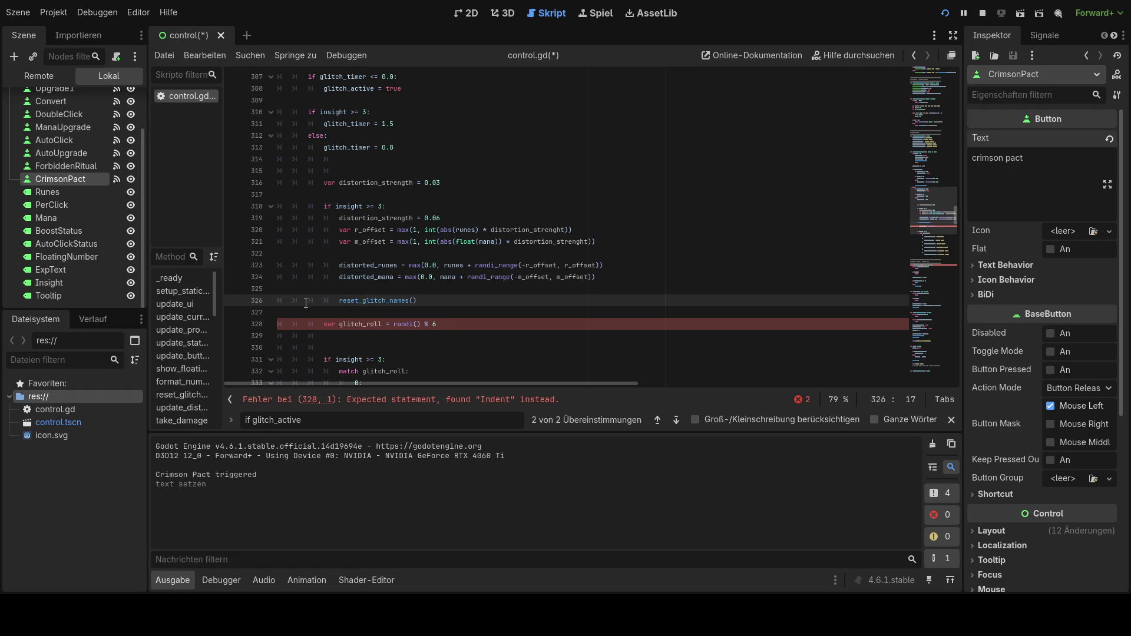
pyautogui.press('BackSpace')
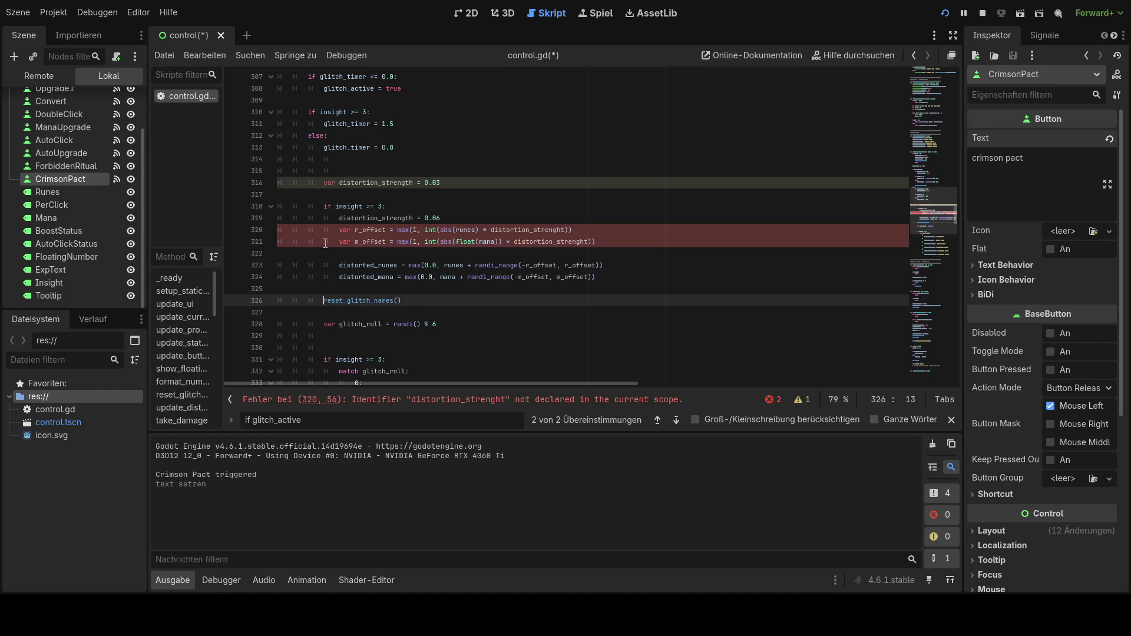
pyautogui.click(406, 400)
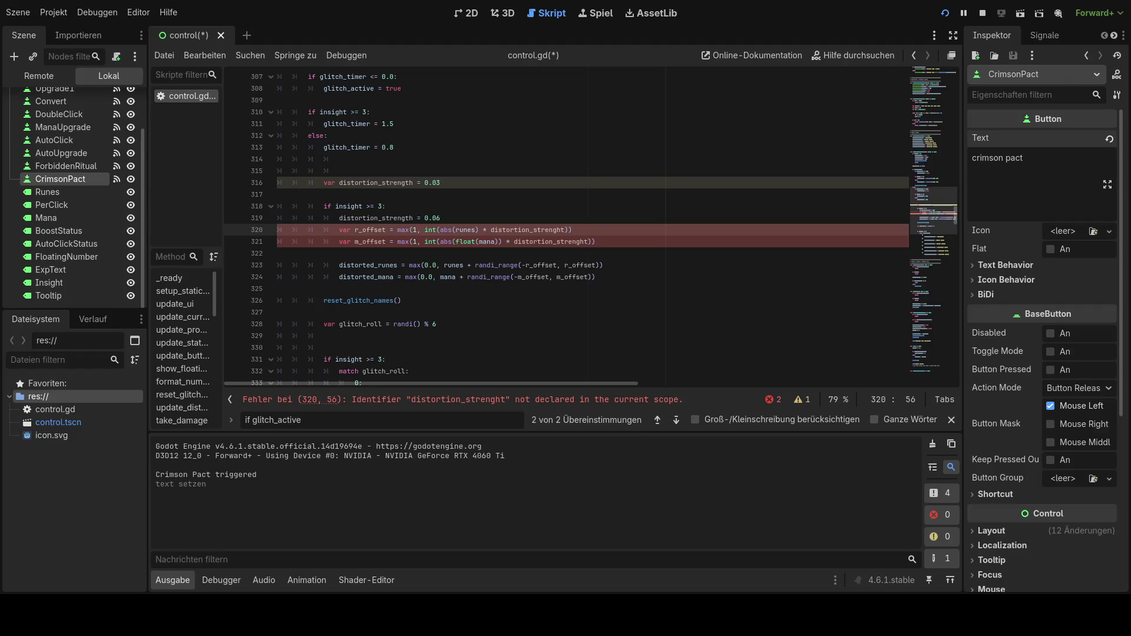
pyautogui.moveTo(323, 183)
pyautogui.mouseDown()
pyautogui.moveTo(448, 195)
pyautogui.moveTo(610, 245)
pyautogui.mouseUp()
# - Paste the corrected distortion code and indent the if insight and distortion_strength lines one level
pyautogui.write('var distortion_strength = 0.03  if insight >= 3: \tdistortion_strength = 0.06  var r_offset = max(1, int(abs(runes) * distortion_strength)) var m_offset = max(1, int(abs(float(mana)) * distortion_strength))')
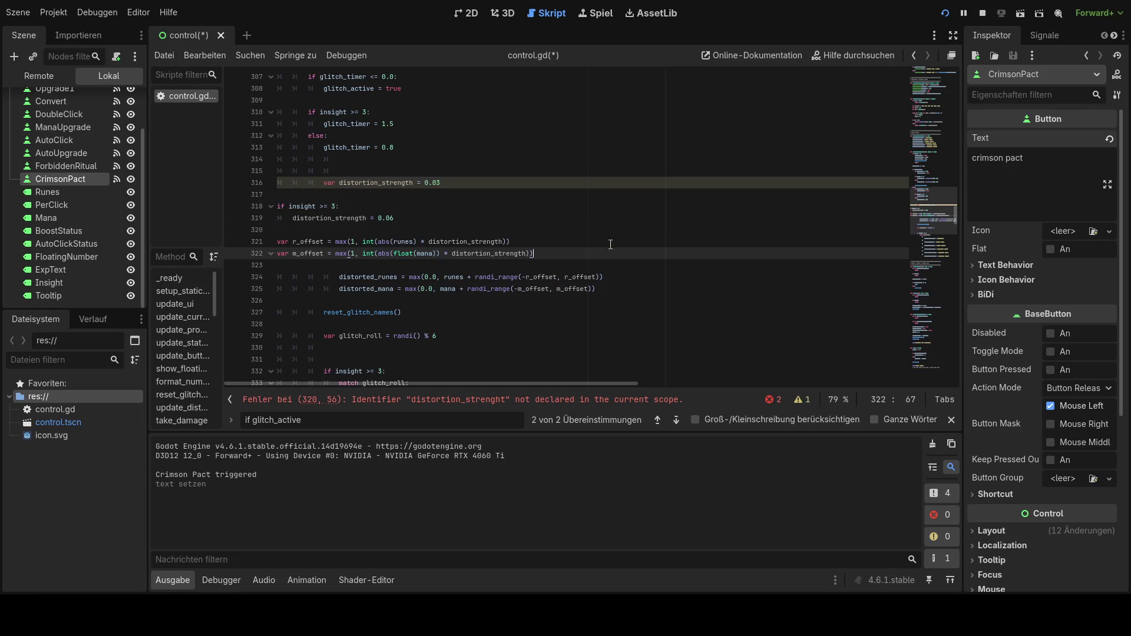
pyautogui.press('Tab')
pyautogui.click(279, 205)
pyautogui.press('Tab')
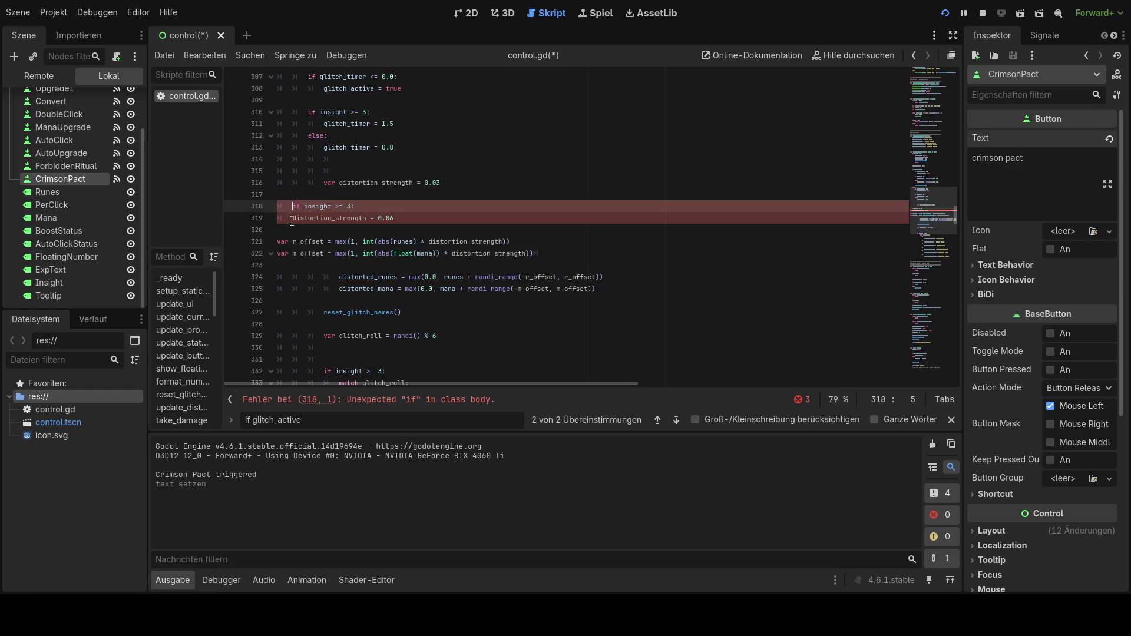
pyautogui.click(293, 218)
pyautogui.press('Tab')
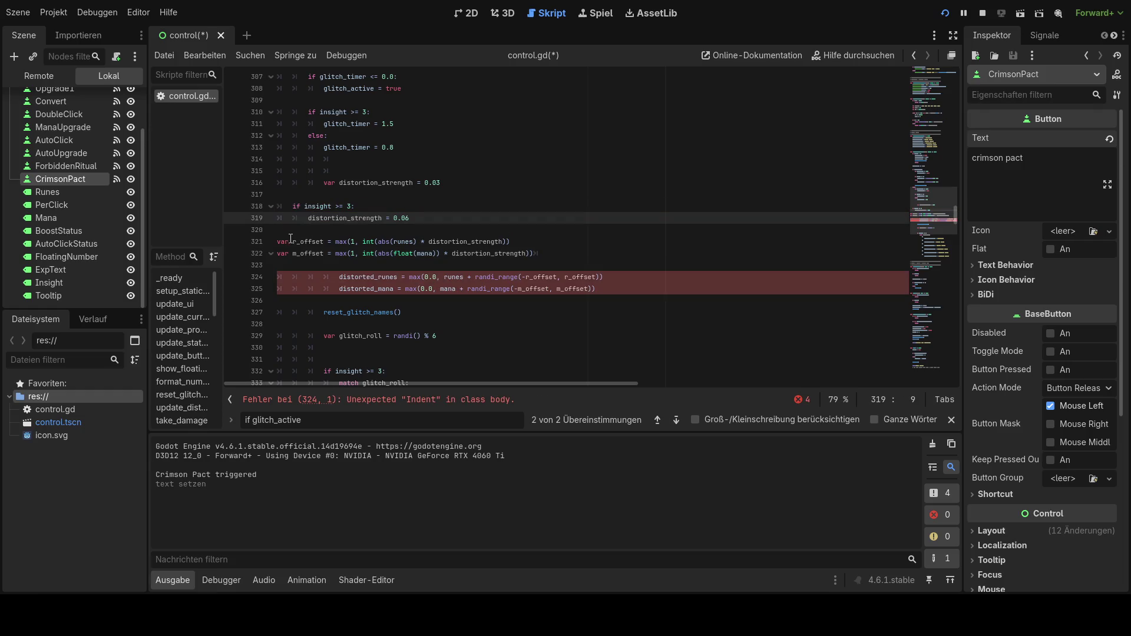
# - Reset the distorted_runes and distorted_mana lines, then indent both two levels
pyautogui.click(302, 275)
pyautogui.hotkey('shift', 'Tab')
pyautogui.hotkey('shift', 'Tab')
pyautogui.hotkey('shift', 'Tab')
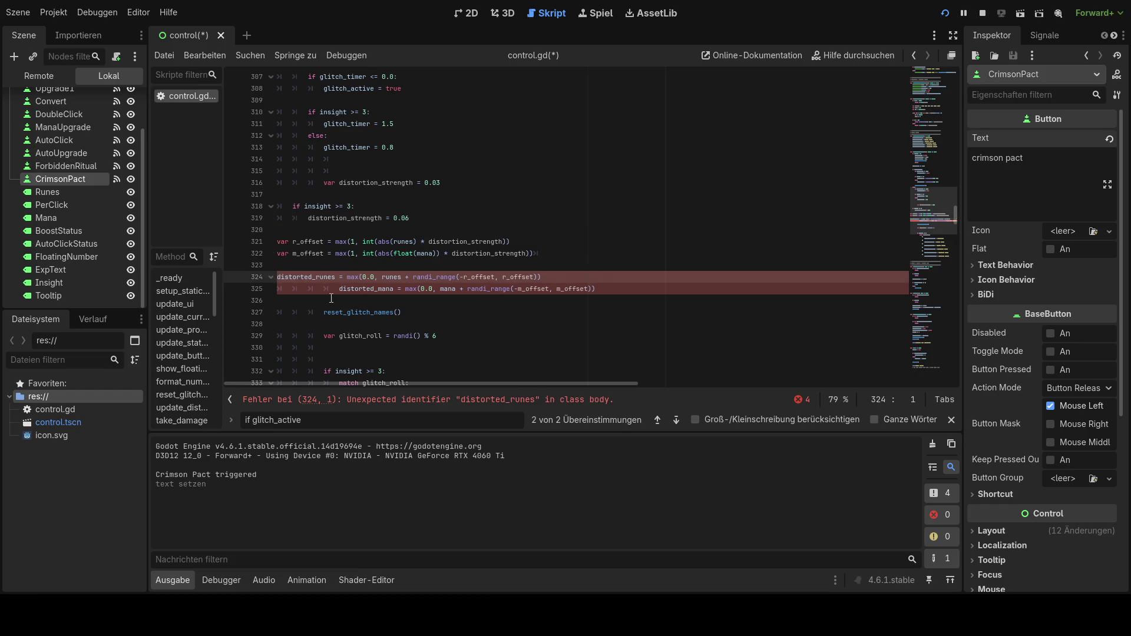
pyautogui.click(331, 298)
pyautogui.click(335, 290)
pyautogui.hotkey('shift', 'Tab')
pyautogui.hotkey('shift', 'Tab')
pyautogui.hotkey('shift', 'Tab')
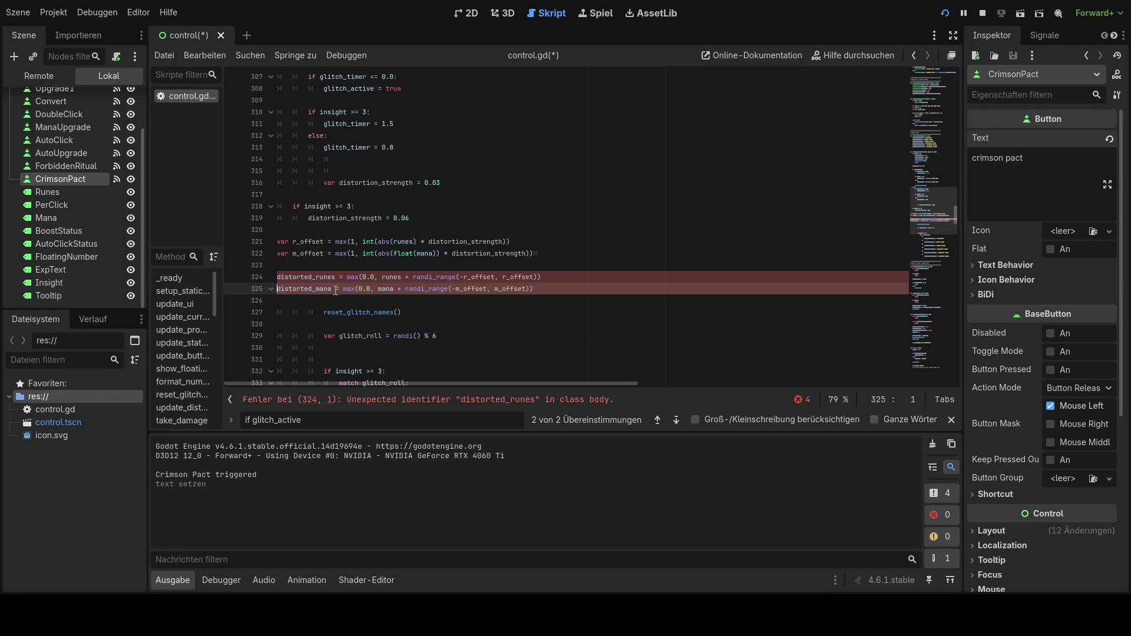
pyautogui.click(282, 273)
pyautogui.press('Tab')
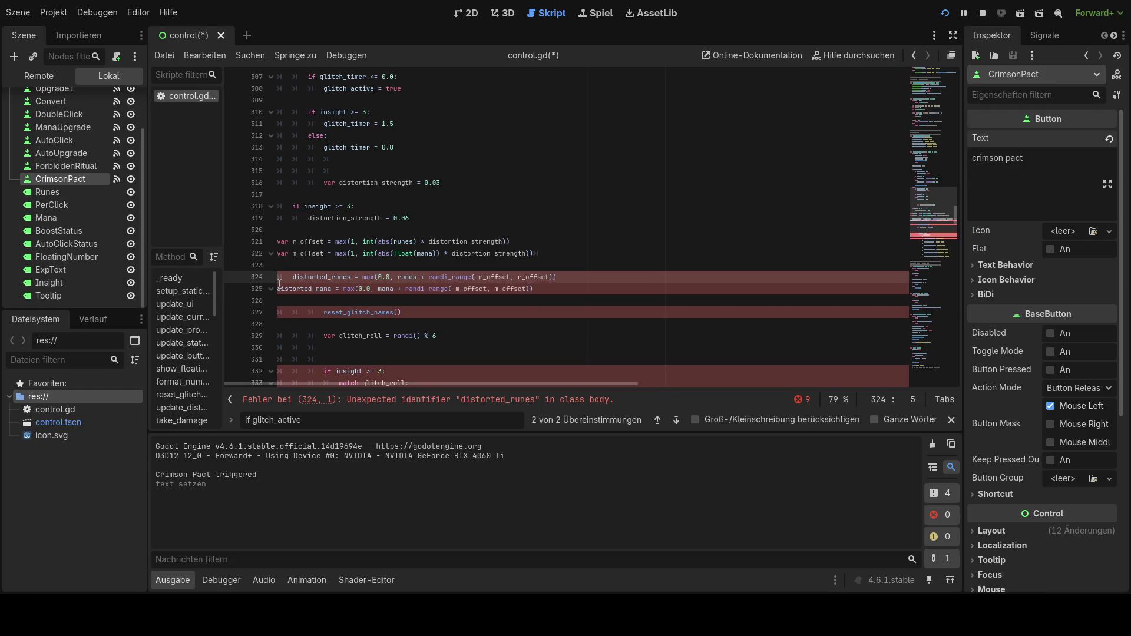
pyautogui.click(279, 286)
pyautogui.press('Tab')
pyautogui.click(284, 276)
pyautogui.press('Tab')
pyautogui.click(290, 292)
pyautogui.press('Tab')
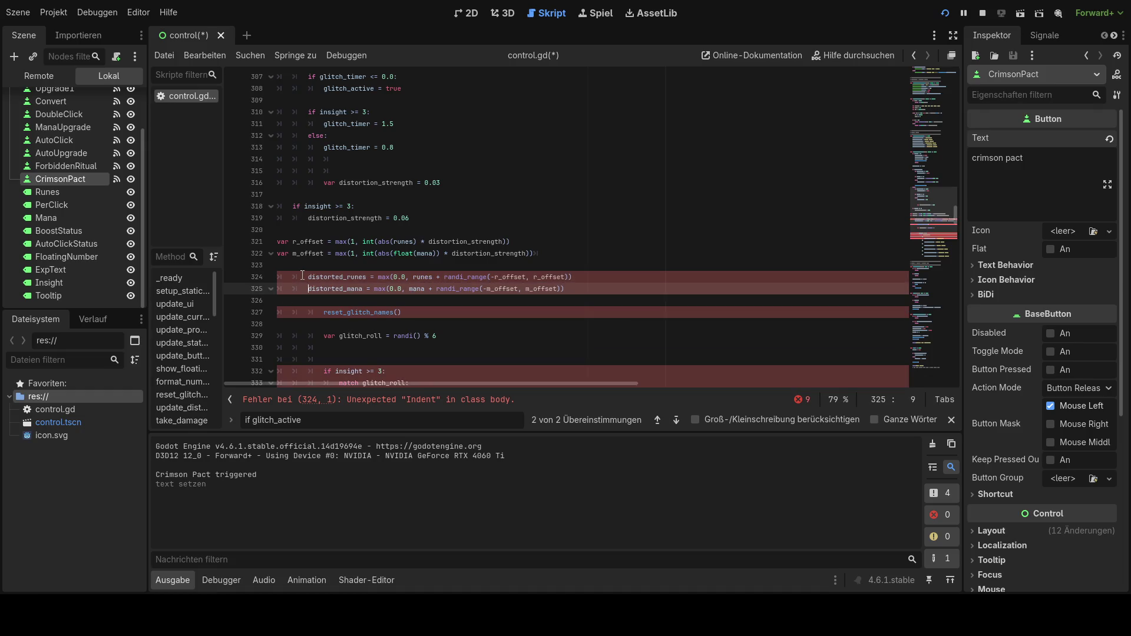
# - Jump to the Unexpected "Indent" in class body error at line 324
pyautogui.click(361, 400)
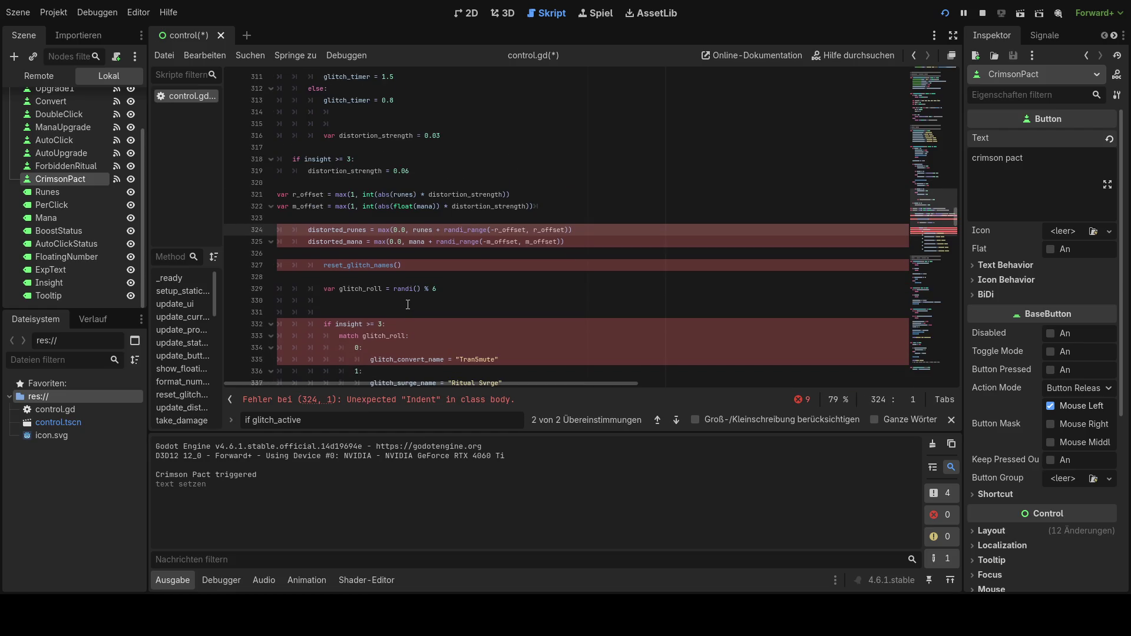
pyautogui.scroll(-5, 412, 301)
pyautogui.scroll(3, 411, 301)
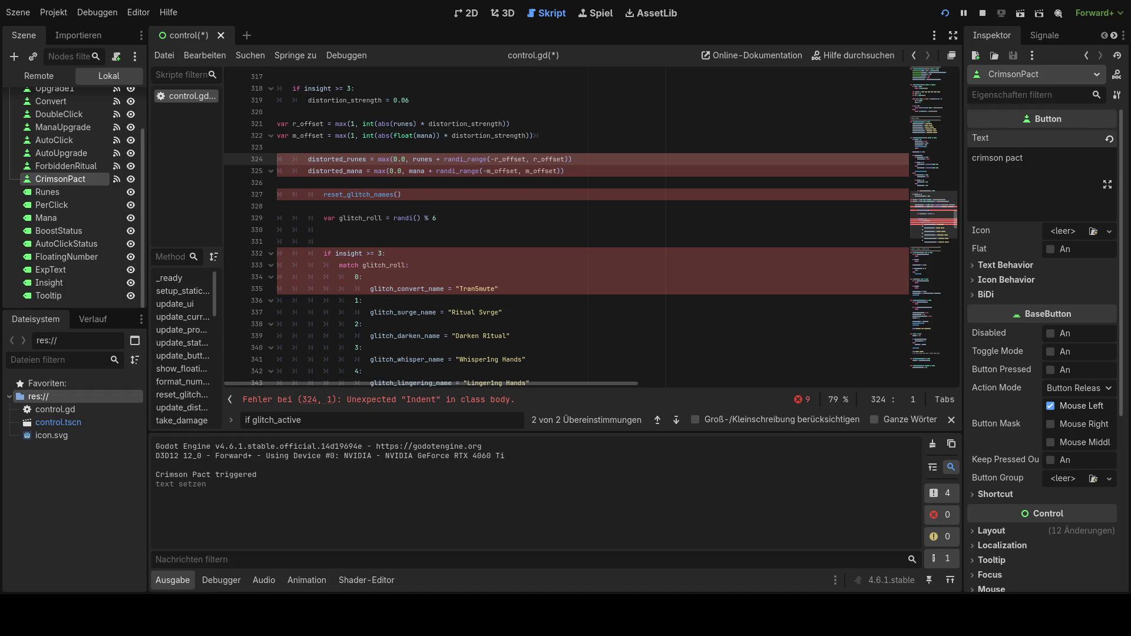
# - Overwrite the update_distortion function with the properly indented version and save control.gd
pyautogui.scroll(2, 565, 229)
pyautogui.scroll(5, 566, 230)
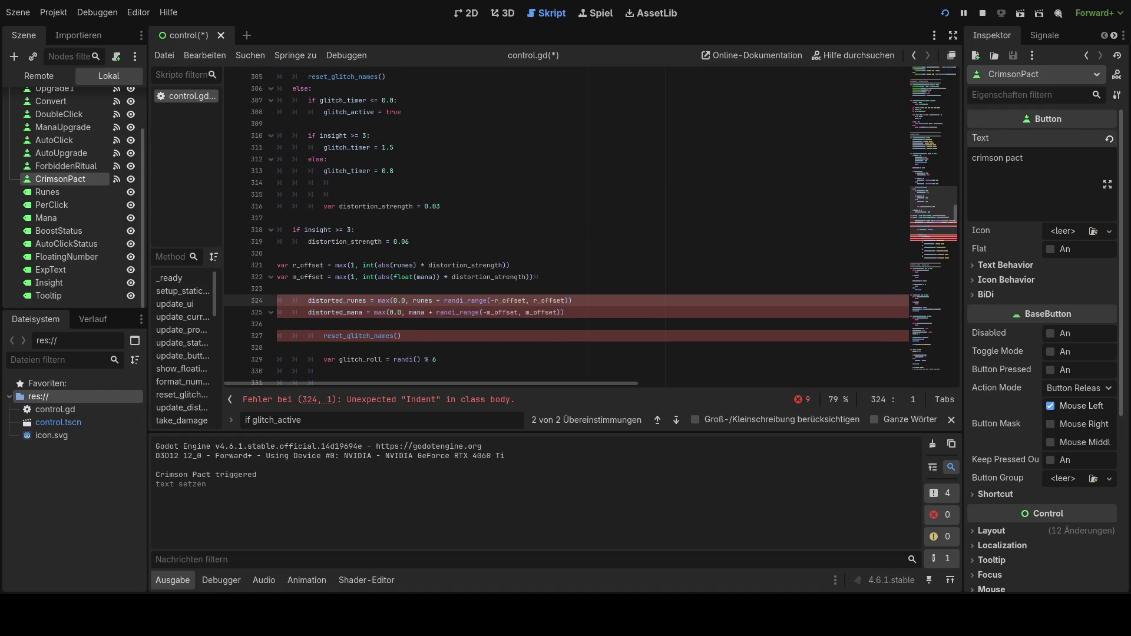
pyautogui.scroll(1, 566, 230)
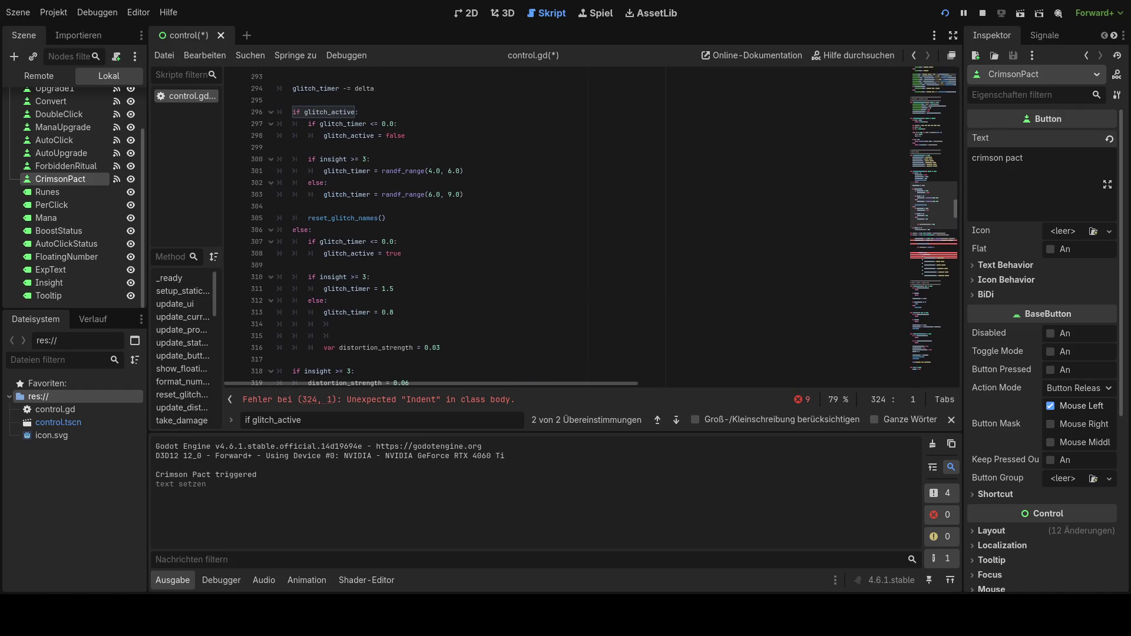
pyautogui.scroll(3, 566, 230)
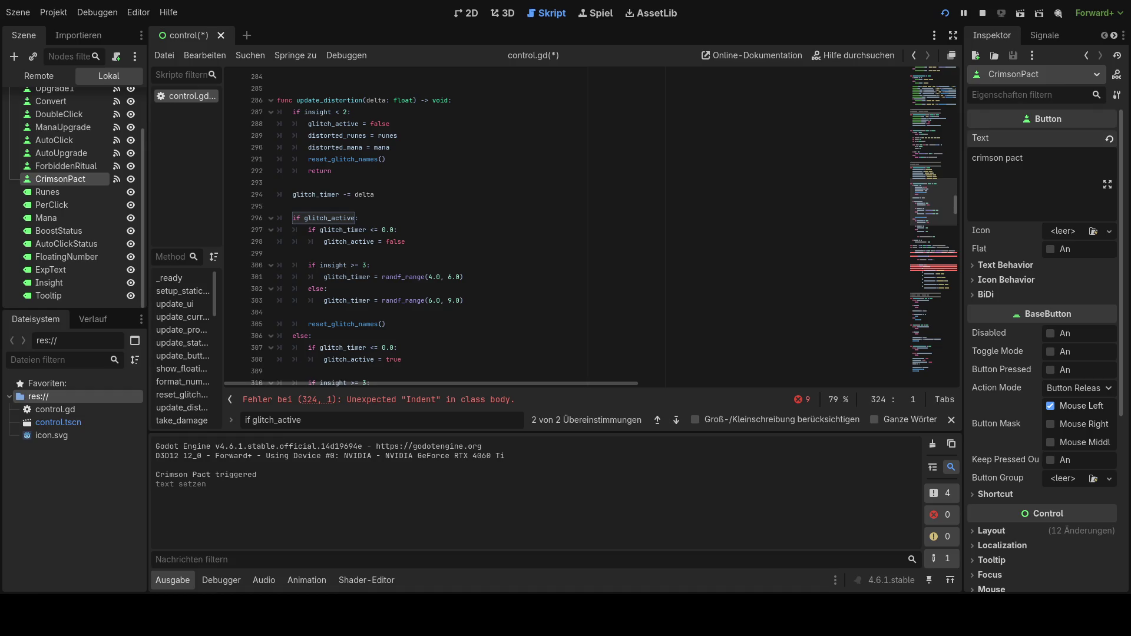
pyautogui.scroll(1, 397, 154)
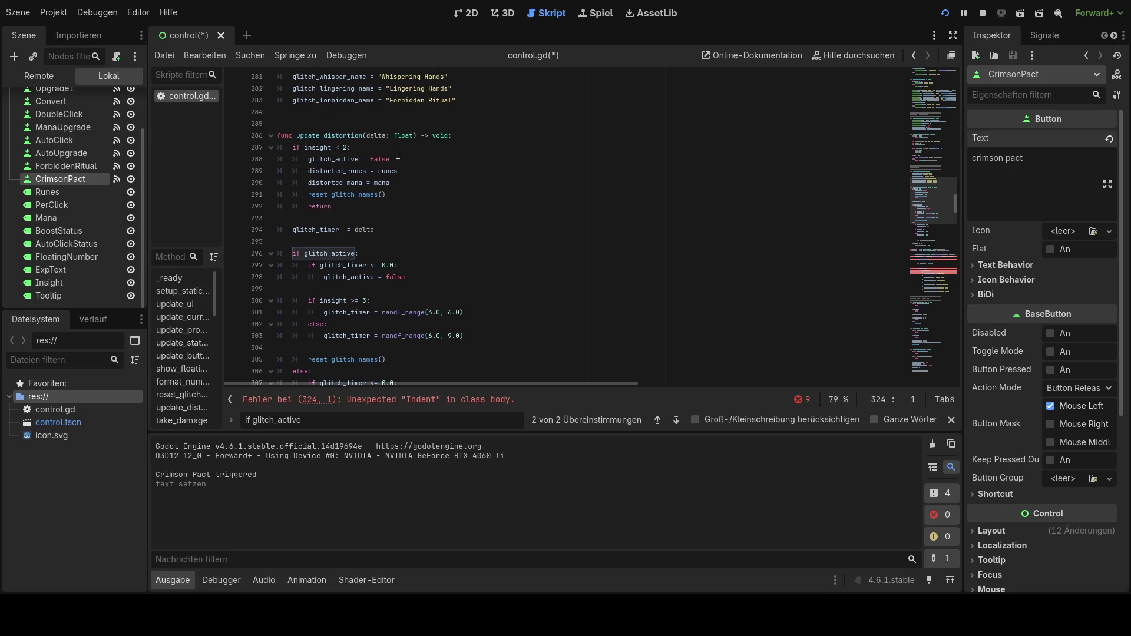
pyautogui.moveTo(279, 135)
pyautogui.mouseDown()
pyautogui.moveTo(377, 233)
pyautogui.moveTo(533, 337)
pyautogui.moveTo(497, 306)
pyautogui.moveTo(538, 300)
pyautogui.mouseUp()
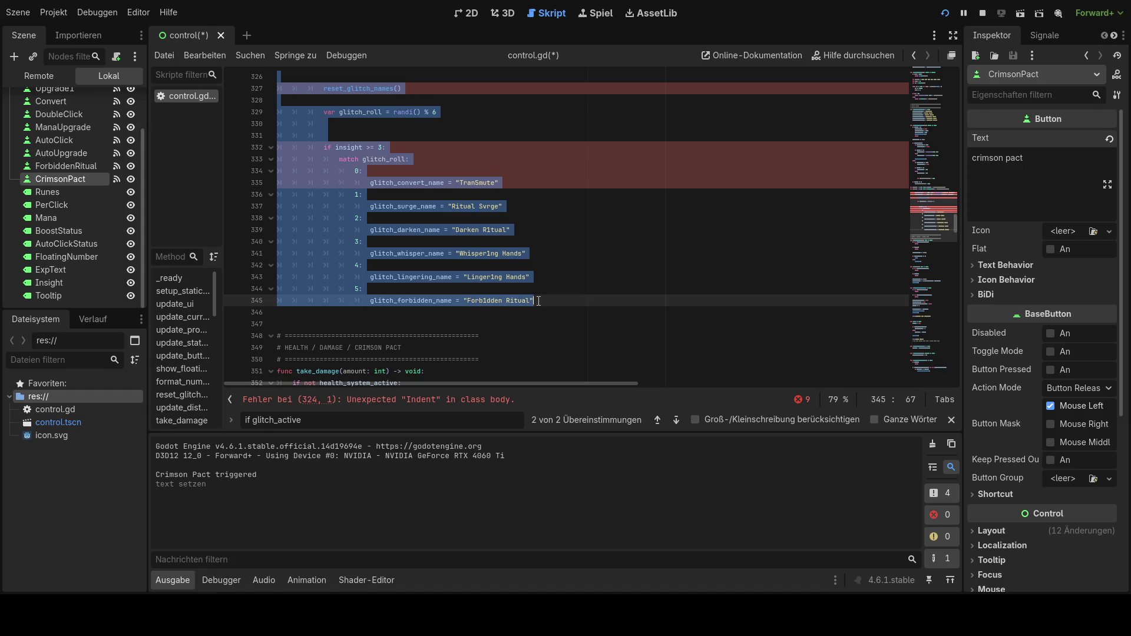
pyautogui.hotkey('ctrl', 'v')
pyautogui.hotkey('ctrl', 's')
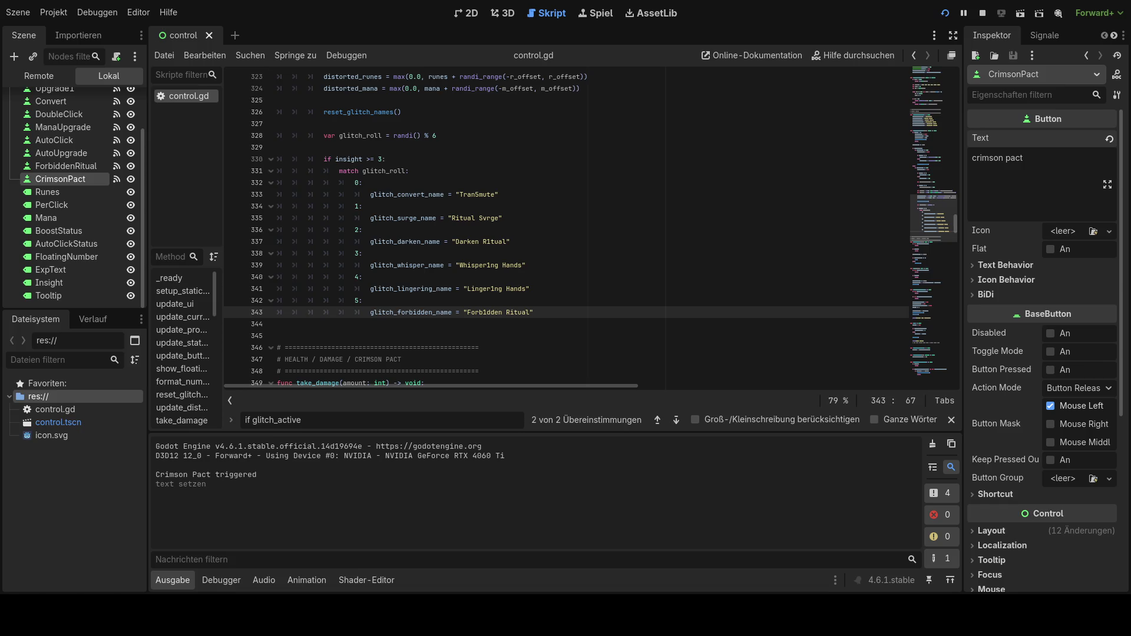